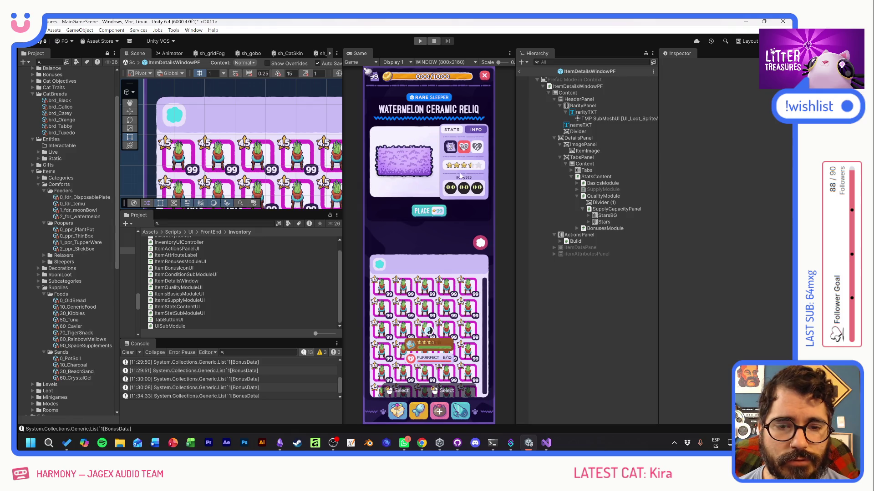
Deactivate the QualityModule and BonusesModule objects in the prefab hierarchy
click(577, 196)
click(592, 196)
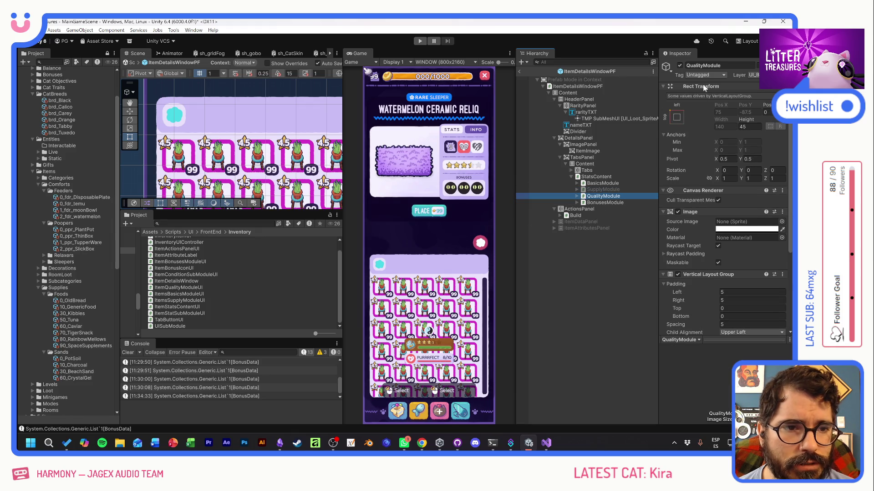
click(680, 65)
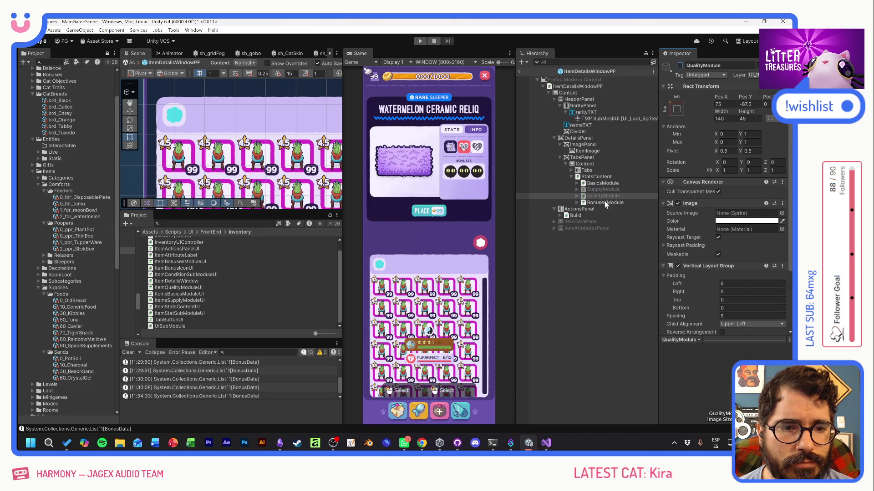
click(604, 201)
click(681, 66)
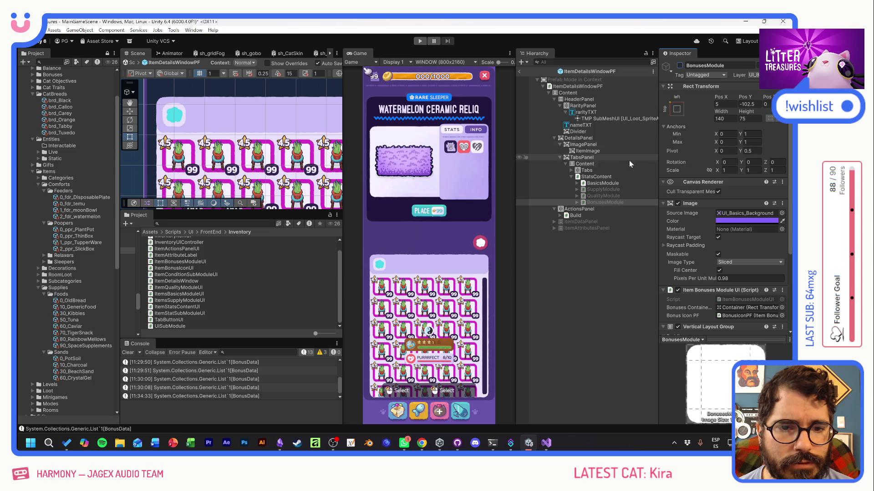
Duplicate QualityModule and name the copy DescriptionModule
click(585, 197)
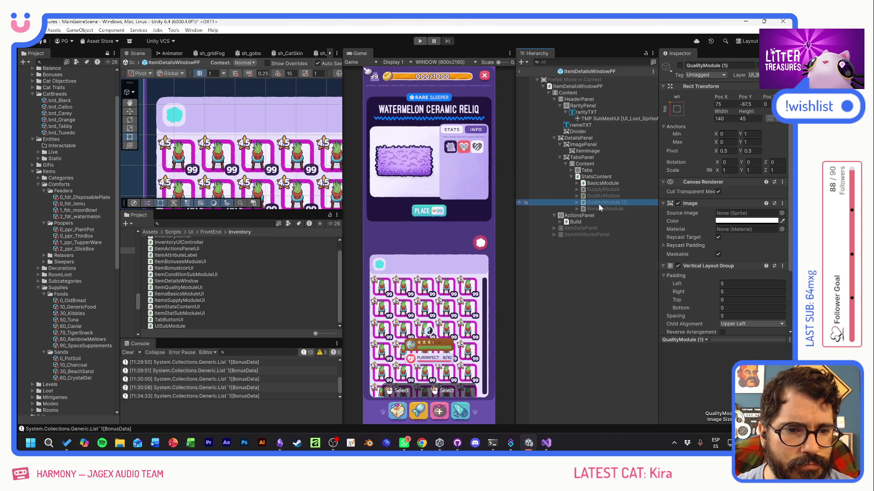
key(ctrl+d)
key(F2)
text(dESCRIPTION)
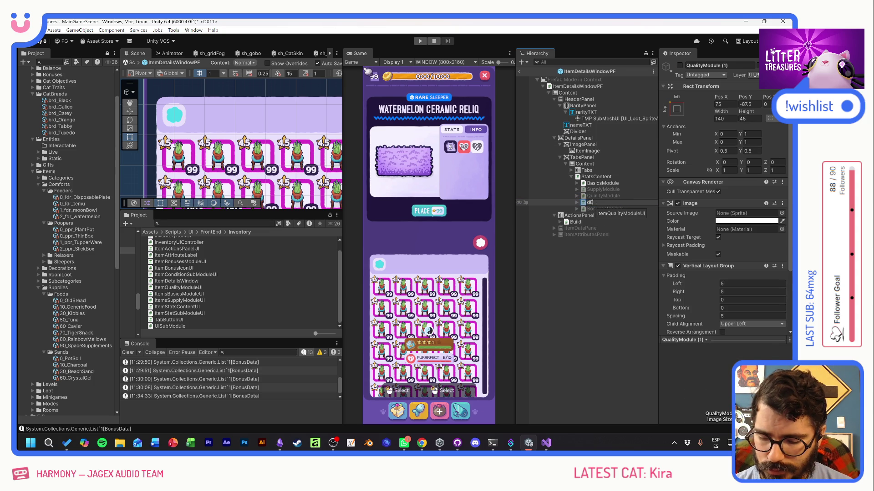
key(BackSpace)
key(BackSpace)
key(BackSpace)
text(DescriptionModule)
key(Return)
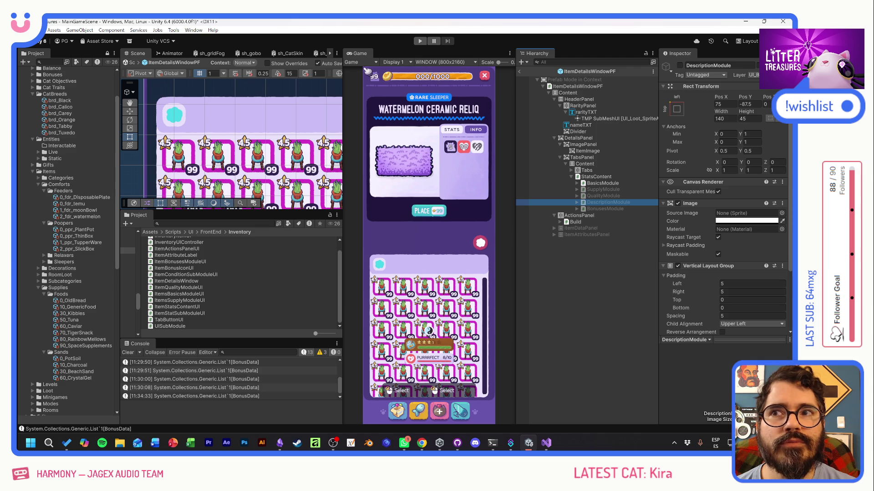
Switch from Unity to the Chrome window showing the Ragdoll Universe Steam page
key(alt+Tab)
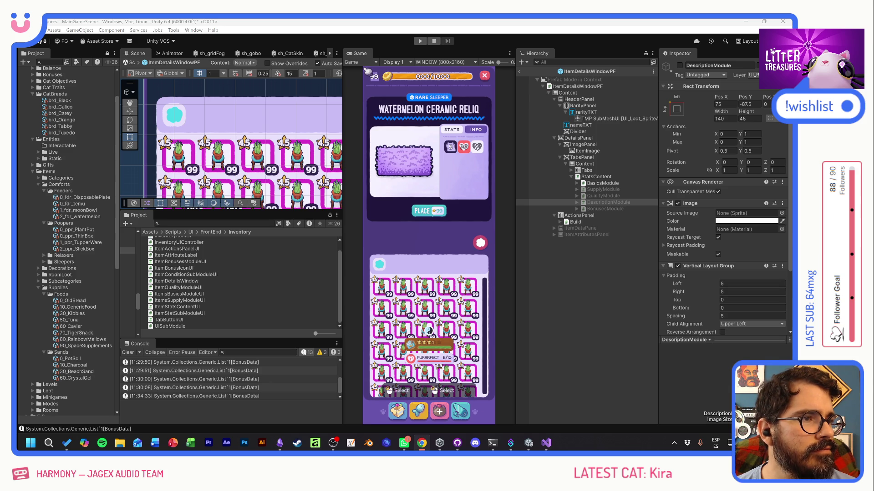
key(alt+Tab)
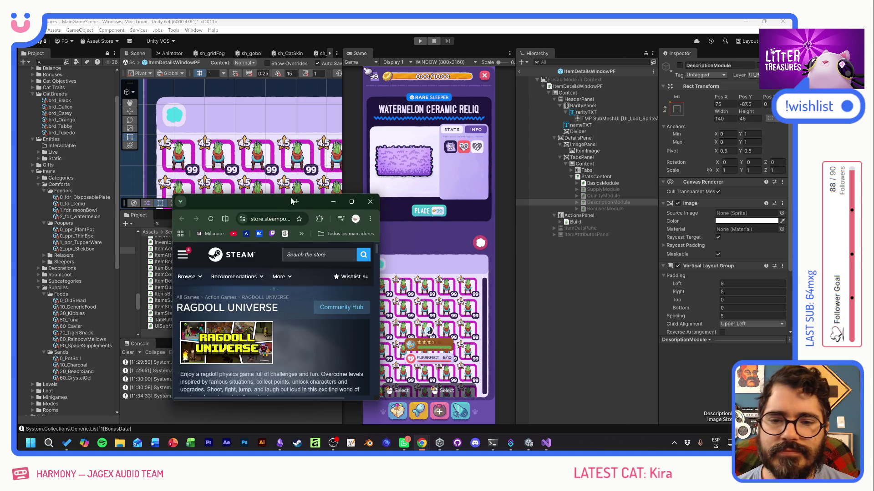
Maximize the Chrome window so the RAGDOLL UNIVERSE page and trailer fill the screen
double_click(318, 199)
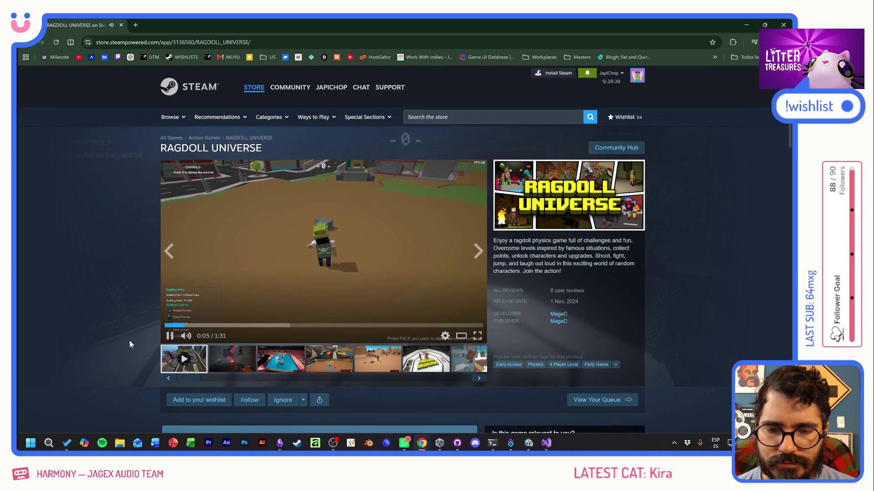
mouse_move(196, 337)
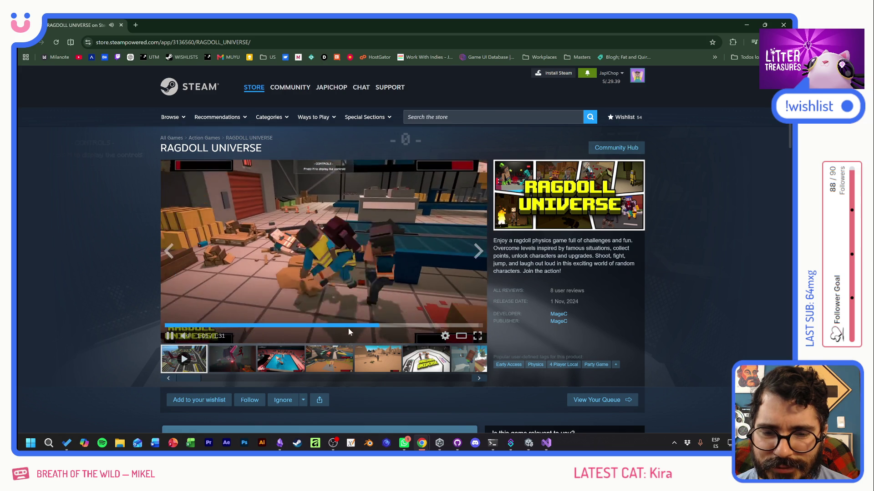
Skip the RAGDOLL UNIVERSE trailer ahead past 1:07 and 1:17 to the soccer scene, then pause it
click(358, 326)
click(276, 237)
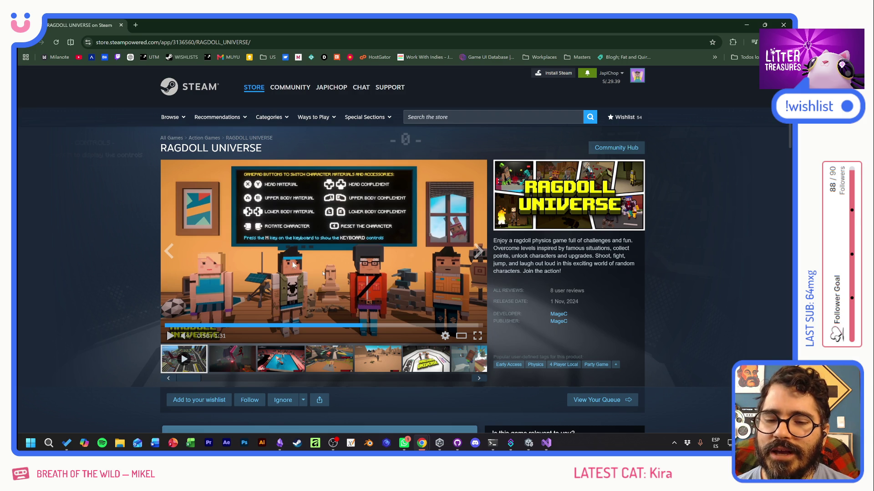
click(169, 336)
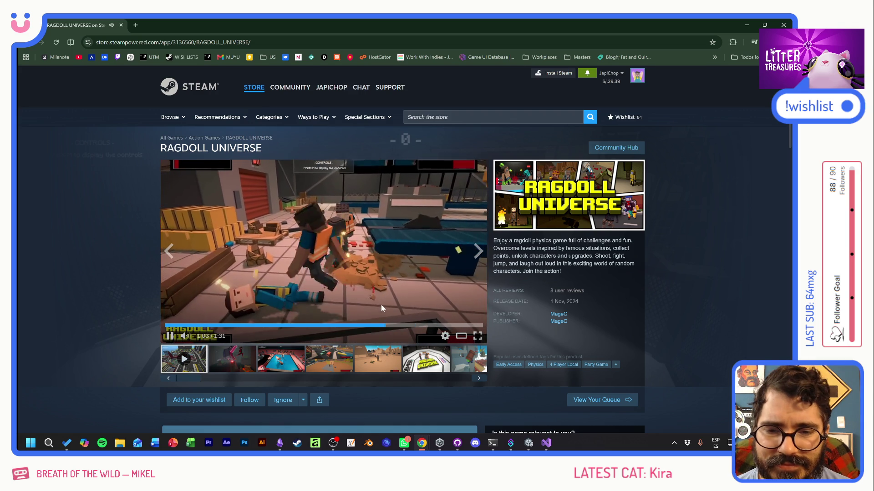
click(399, 326)
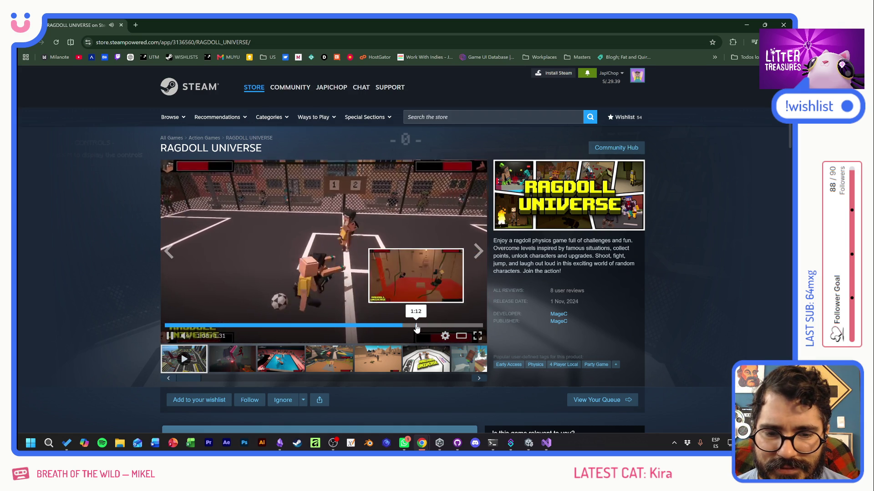
click(424, 326)
click(443, 326)
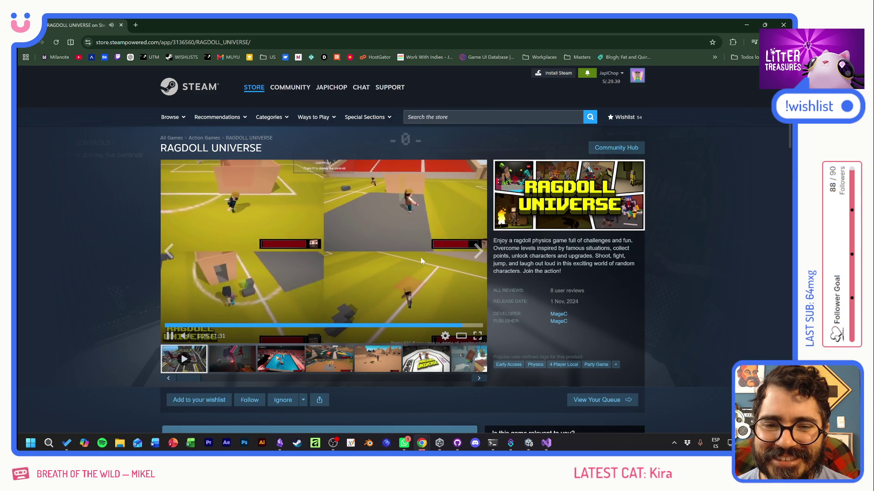
click(398, 258)
scroll(146, 280, down, 3)
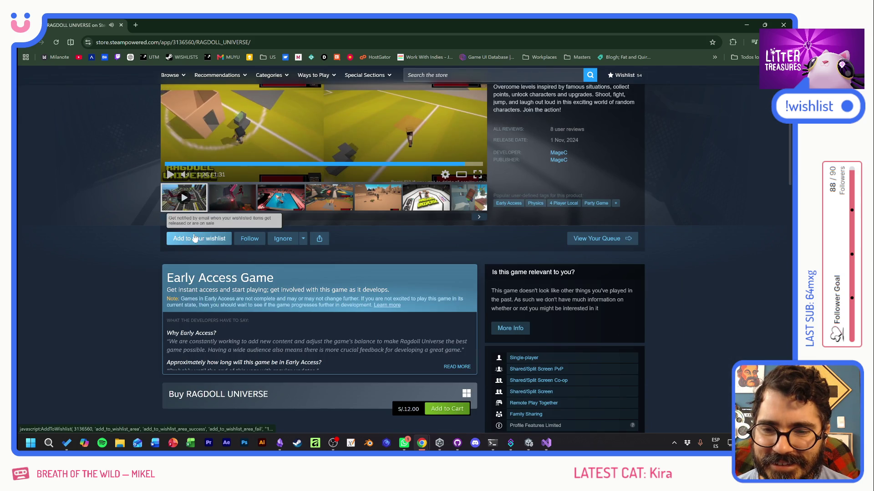
Add RAGDOLL UNIVERSE to the wishlist and expand the full Early Access notes
click(199, 238)
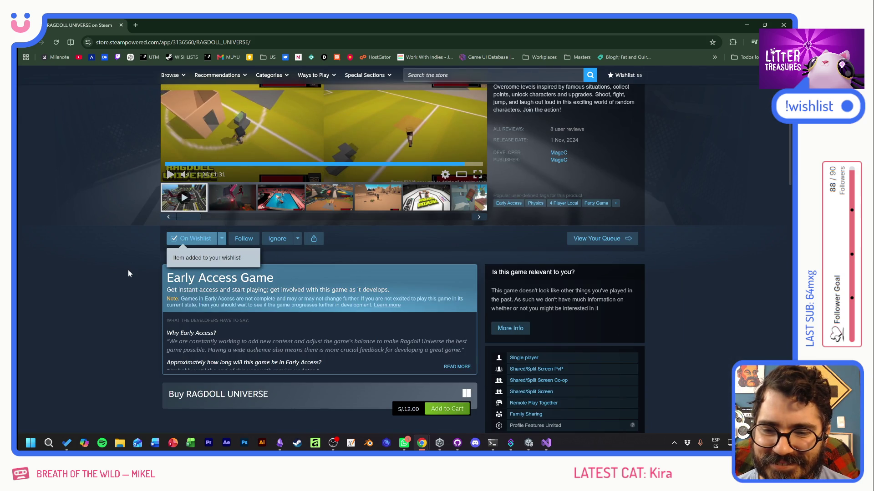
scroll(128, 271, down, 1)
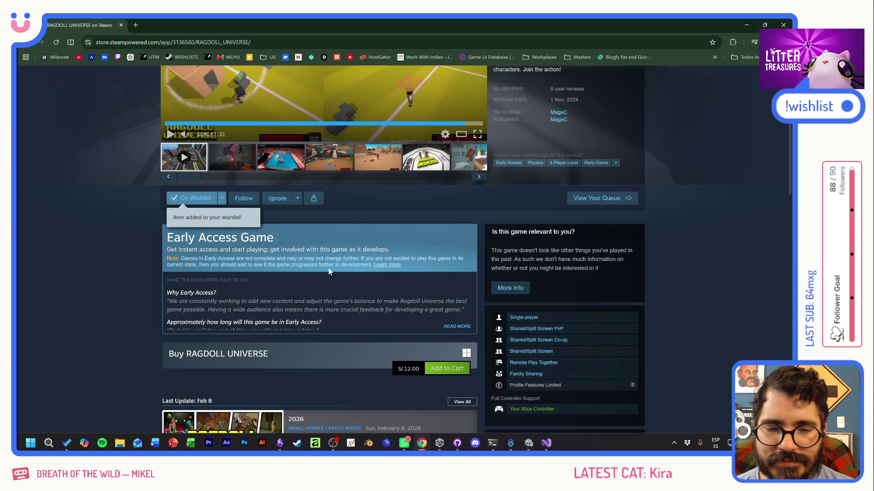
scroll(305, 278, down, 3)
click(444, 206)
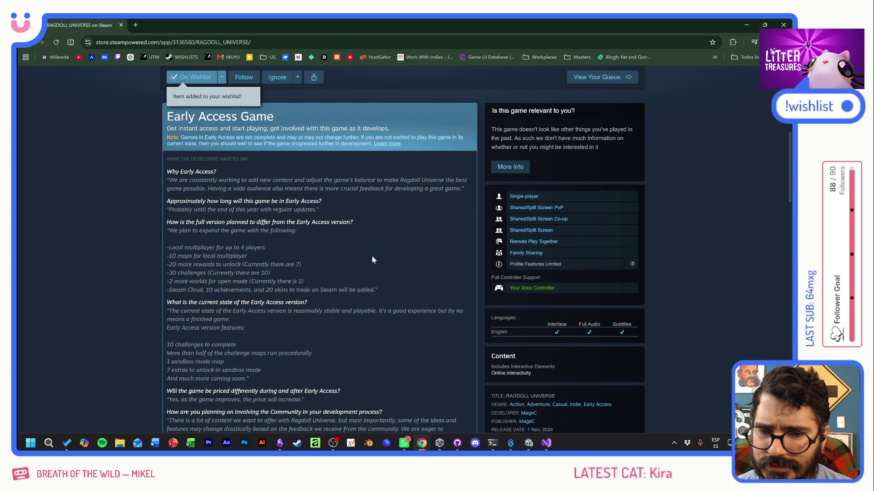
Read through the notes, opening and closing the 2026 update's patch notes
scroll(372, 260, down, 3)
scroll(371, 257, up, 5)
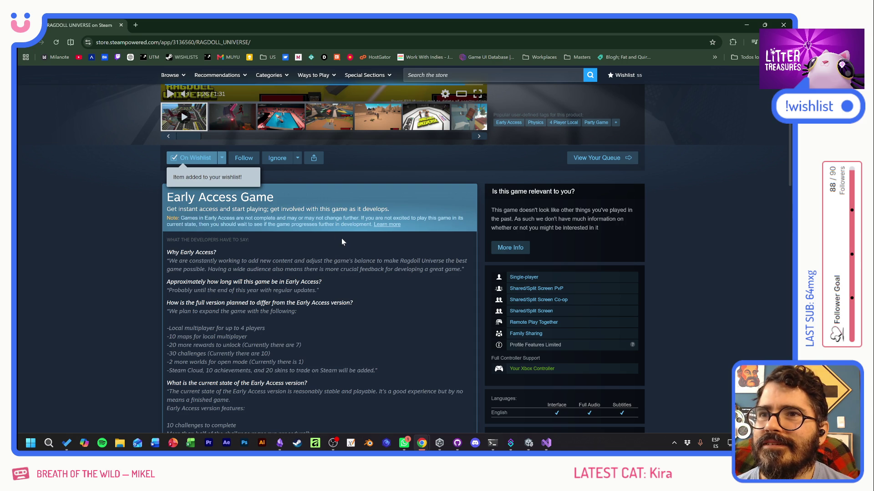
scroll(341, 242, down, 5)
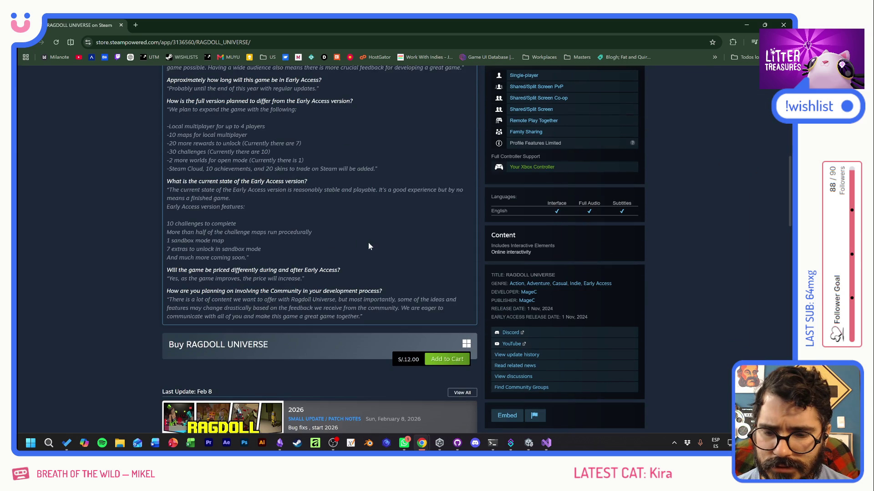
scroll(367, 242, down, 3)
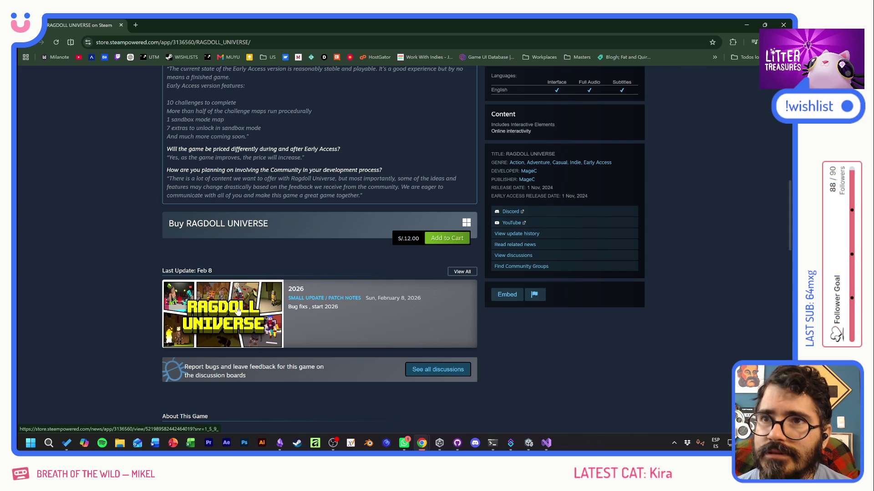
click(238, 311)
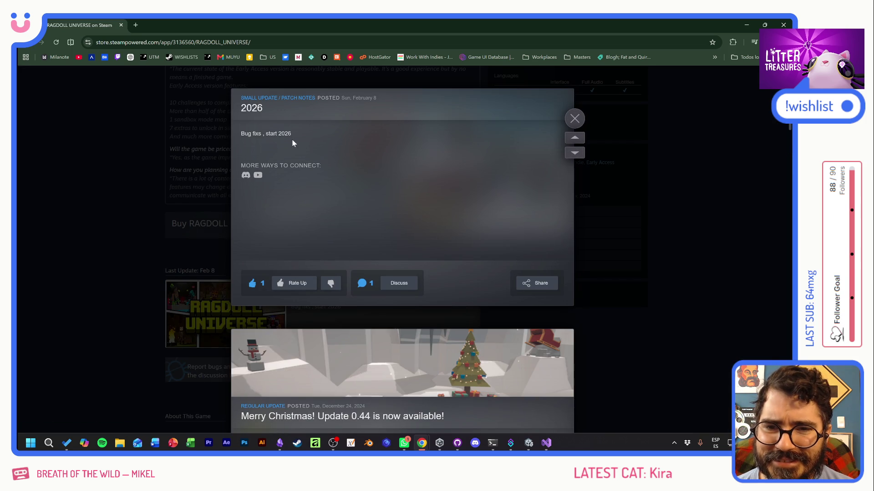
click(121, 159)
scroll(288, 232, up, 5)
scroll(290, 233, down, 7)
scroll(292, 236, up, 10)
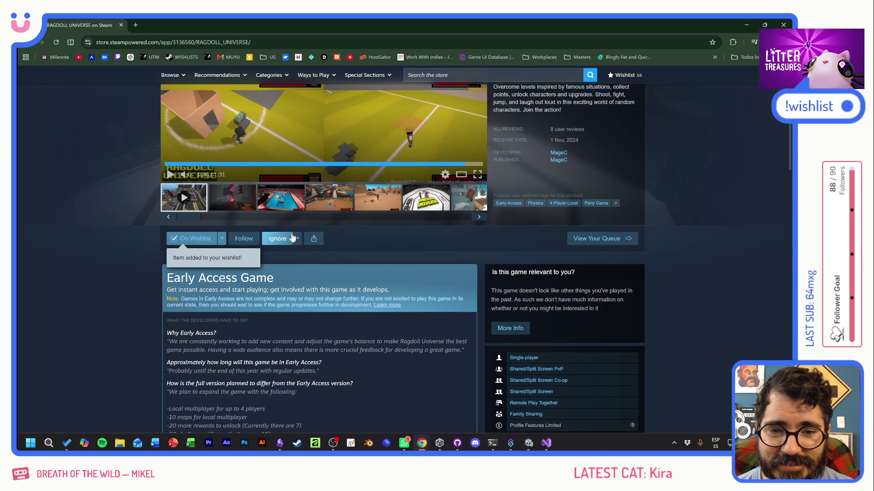
Browse the first screenshots in the carousel, from the pool scene to the rooftop court
scroll(316, 244, up, 1)
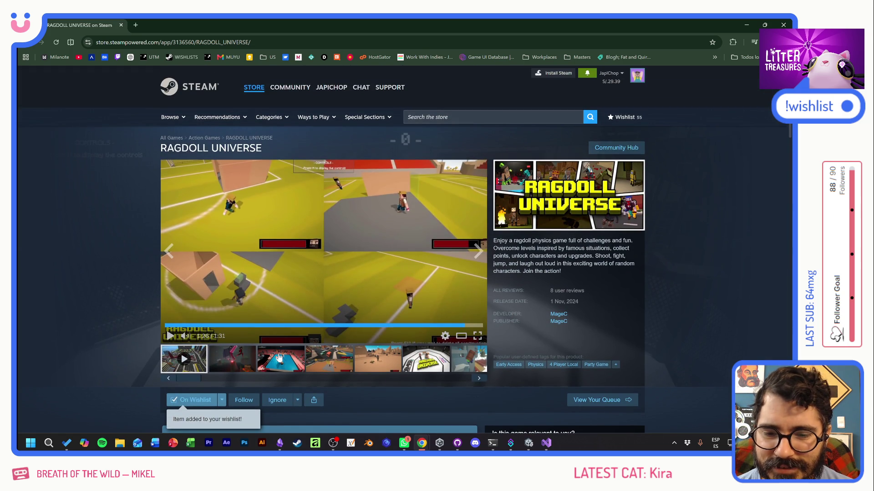
click(280, 359)
click(372, 363)
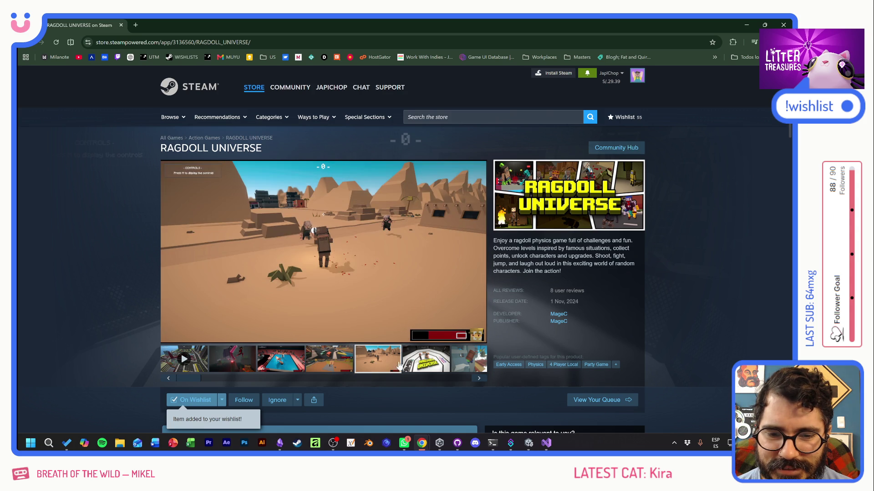
click(414, 365)
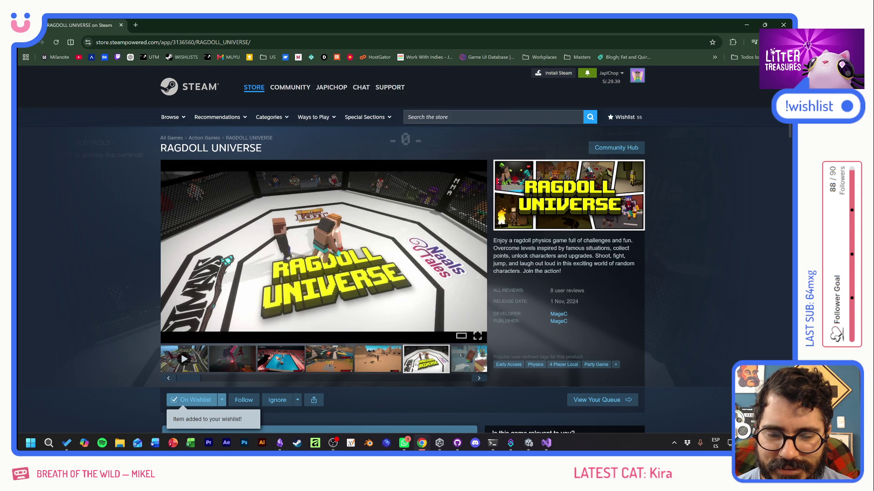
click(471, 367)
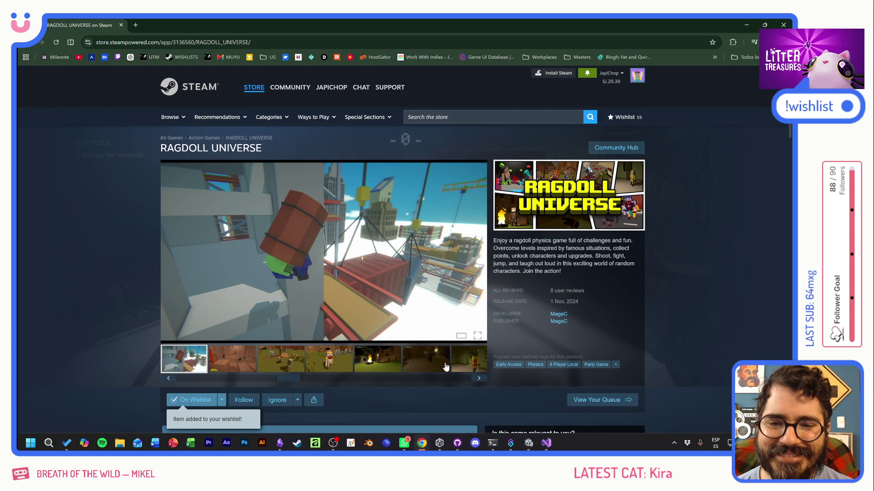
click(258, 361)
click(281, 359)
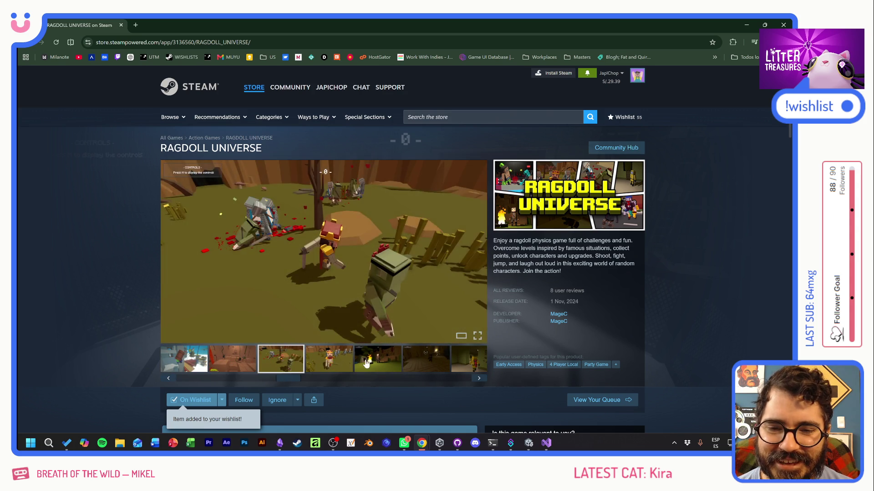
click(366, 364)
click(291, 365)
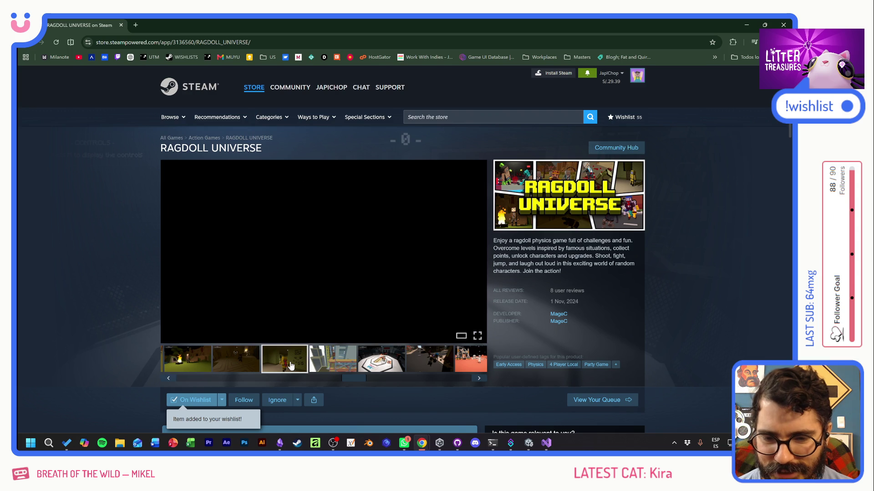
click(322, 366)
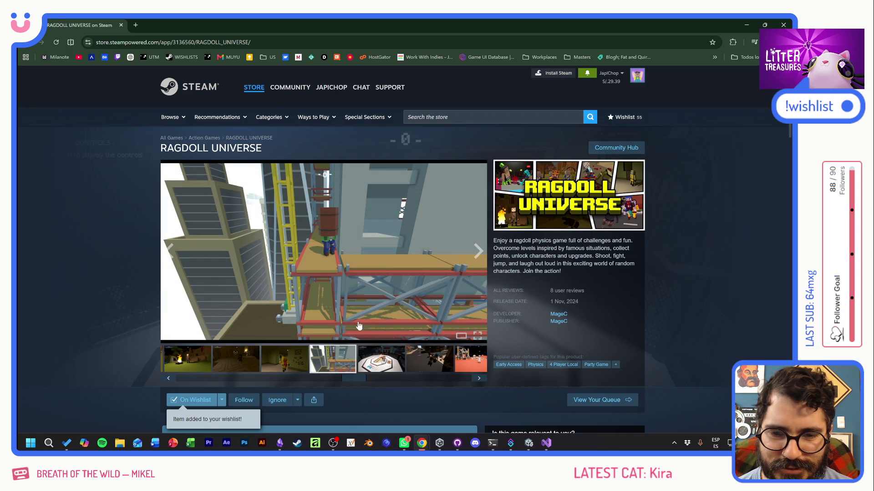
click(388, 363)
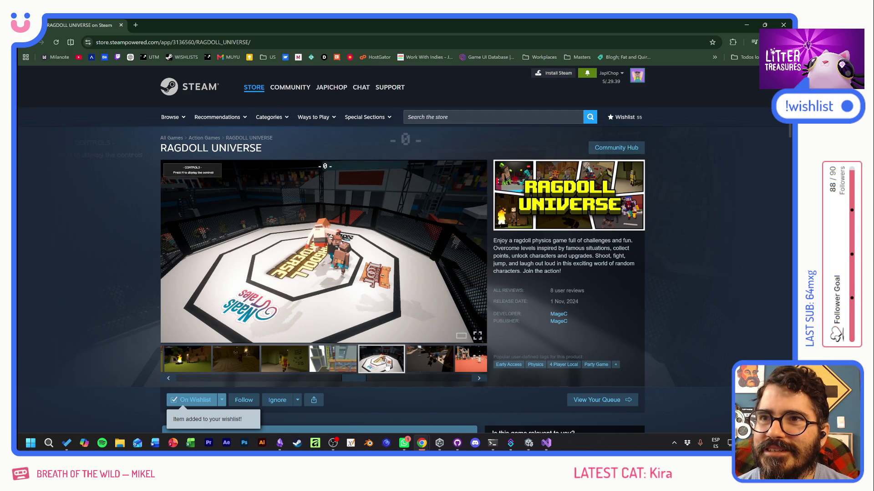
click(428, 364)
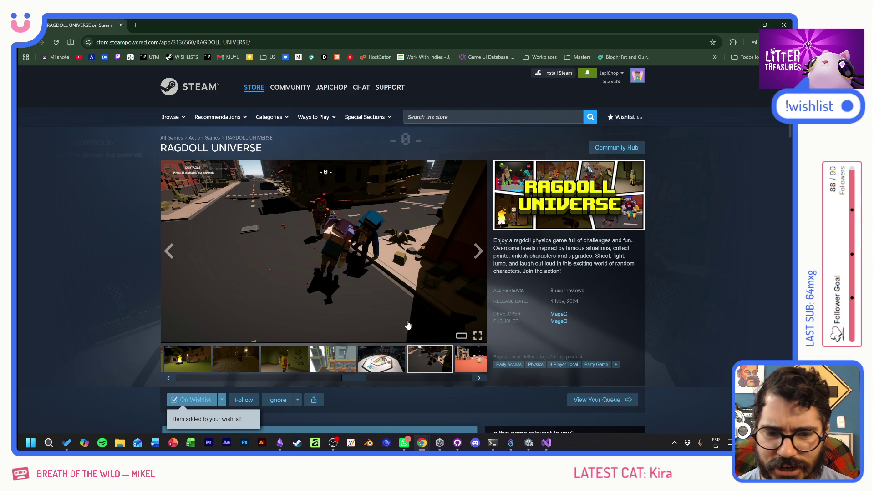
click(468, 363)
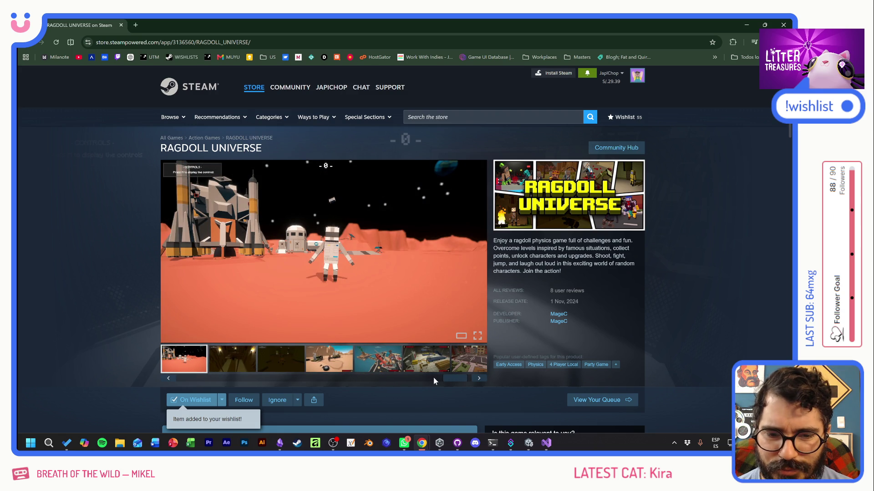
click(388, 364)
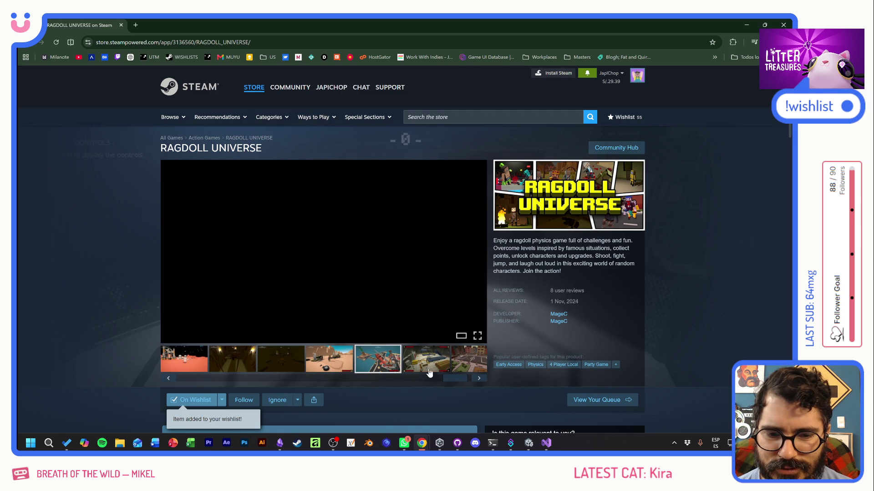
click(432, 366)
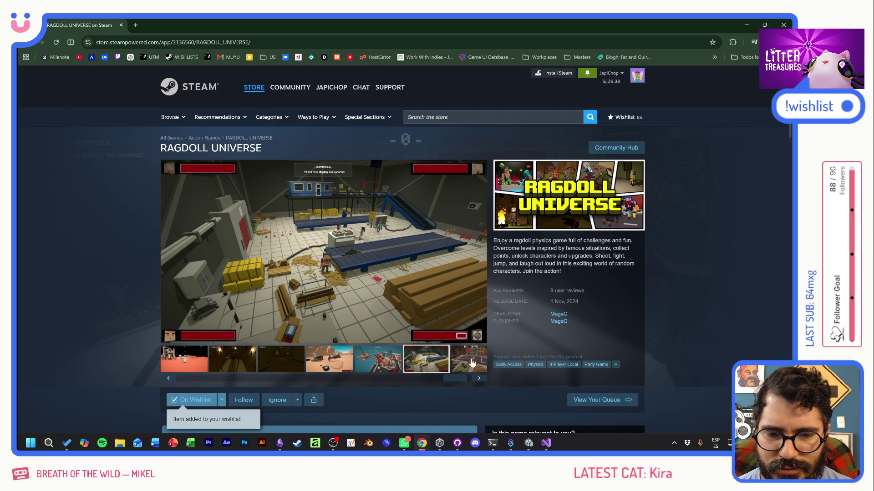
click(472, 363)
Slide the carousel along and view the remaining screenshots, ending on the boxing ring
drag(467, 382, 326, 378)
click(354, 367)
click(358, 364)
click(320, 363)
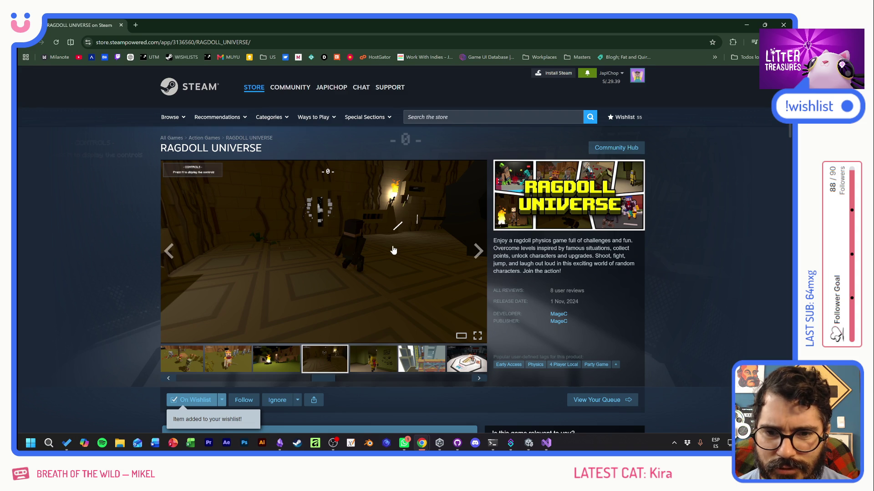
click(276, 365)
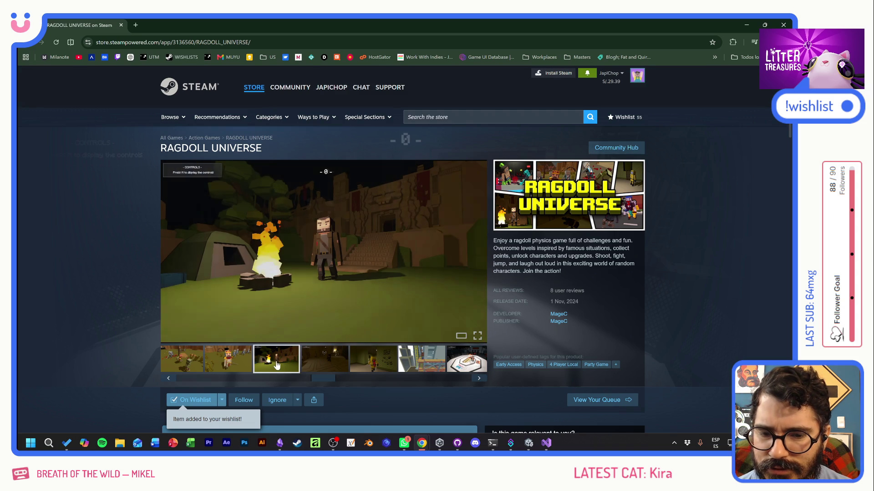
click(241, 367)
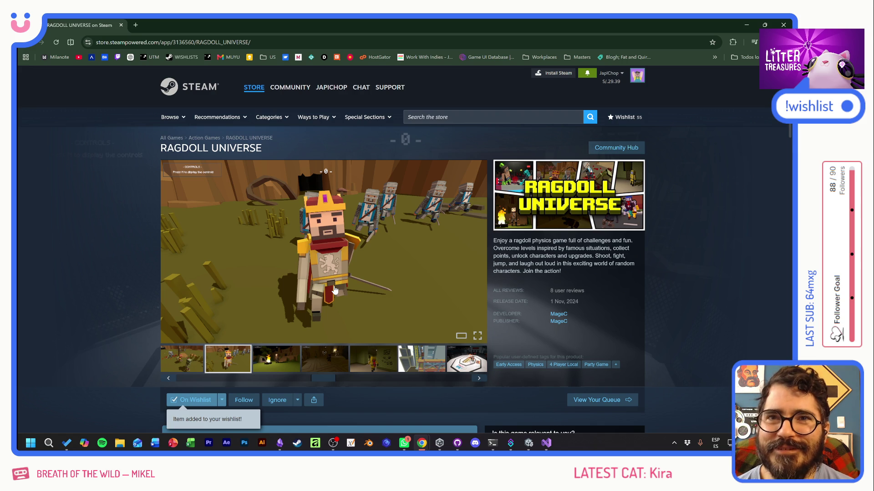
drag(324, 378, 268, 379)
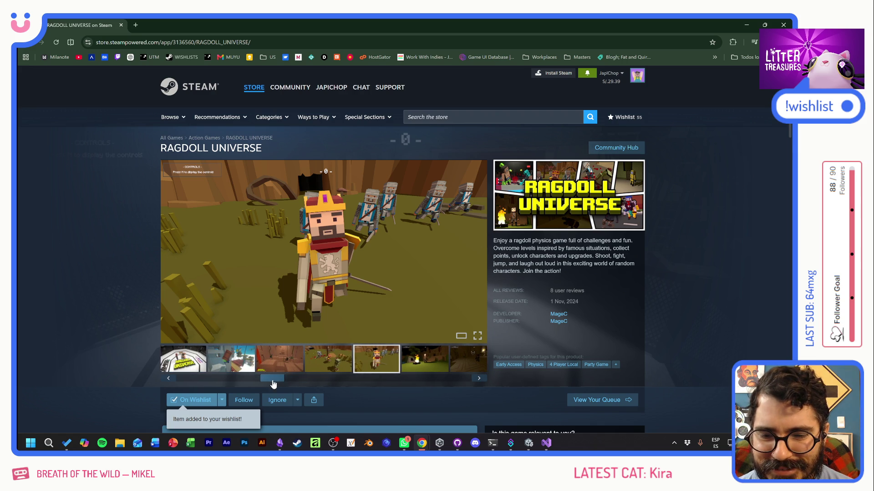
click(276, 369)
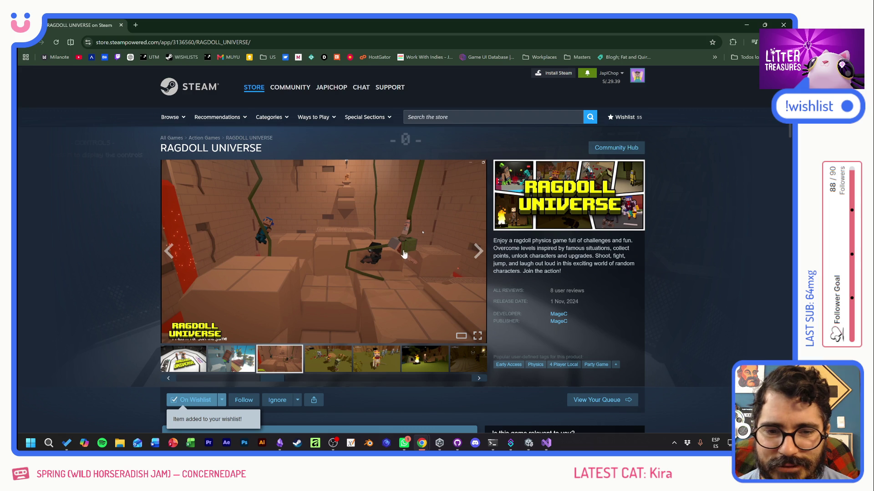
click(242, 371)
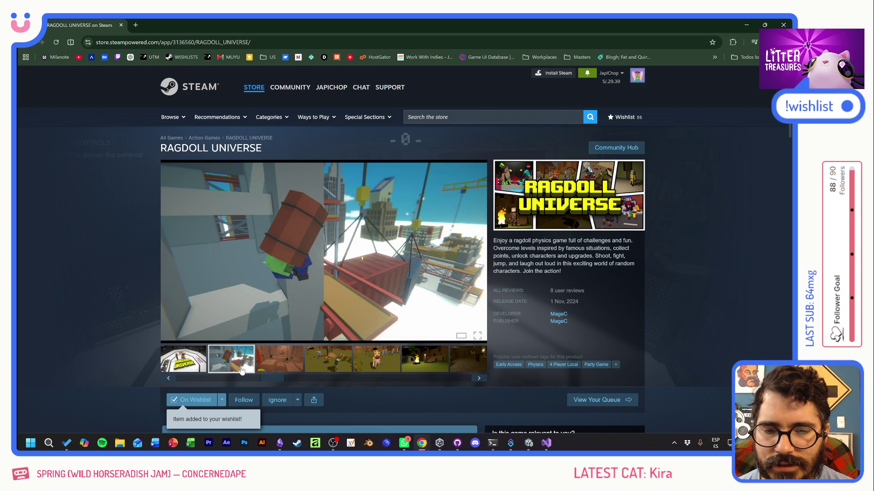
drag(269, 378, 225, 376)
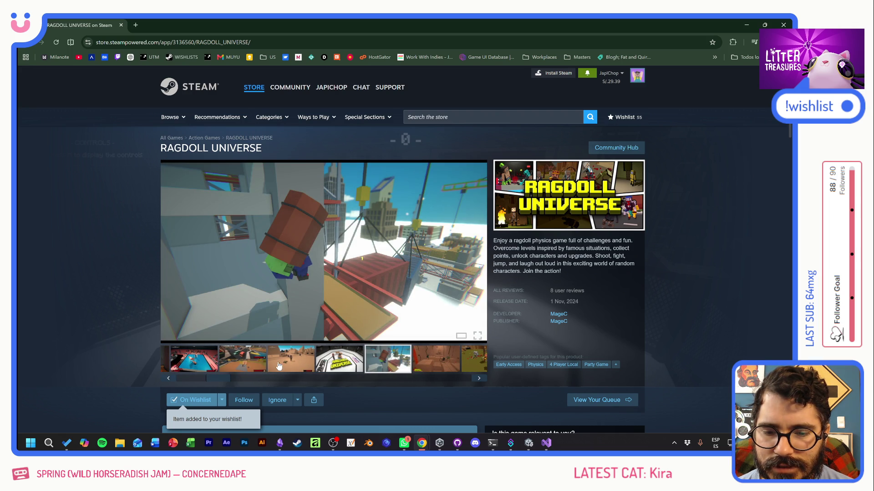
click(274, 368)
click(250, 366)
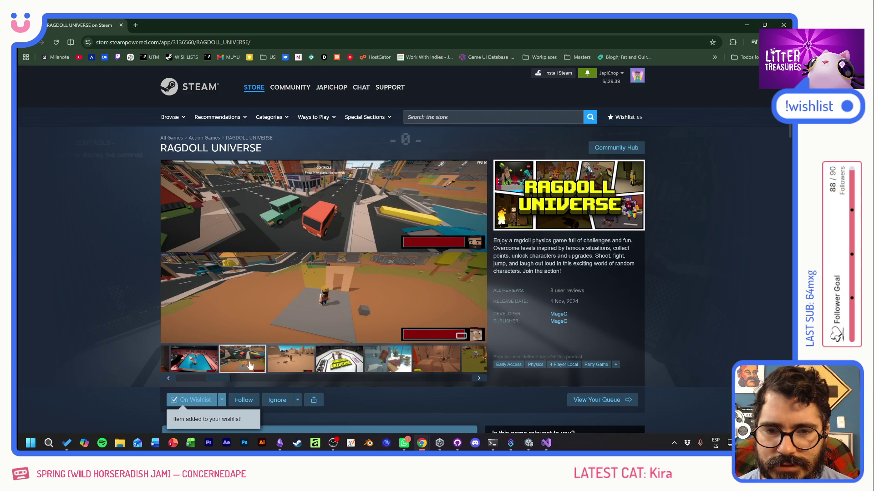
drag(212, 381, 182, 380)
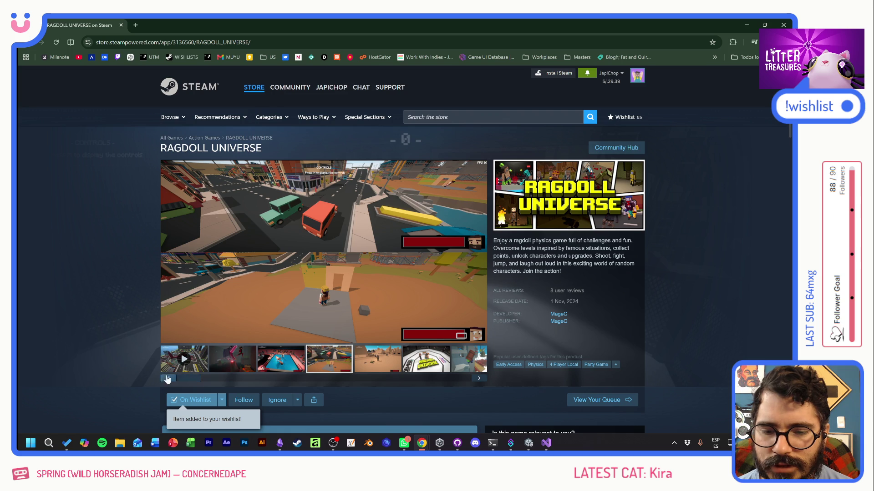
click(268, 361)
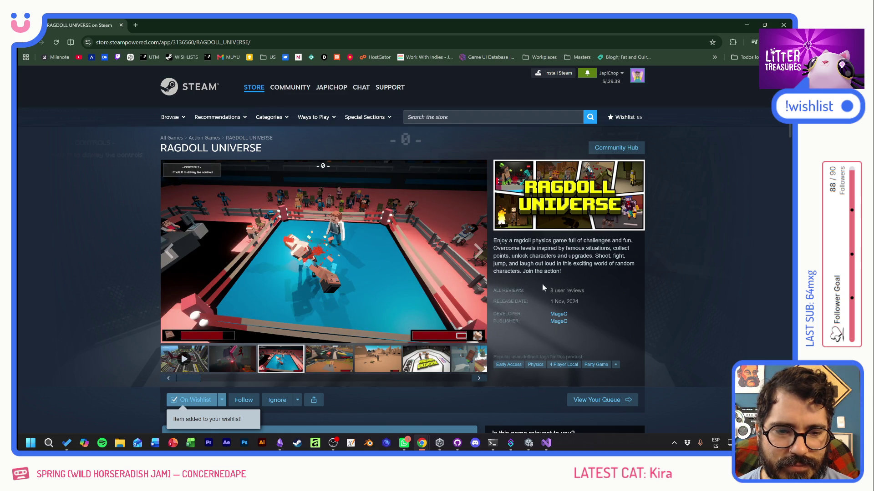
Jump to the Customer reviews section and scroll through the reviews
scroll(656, 287, down, 4)
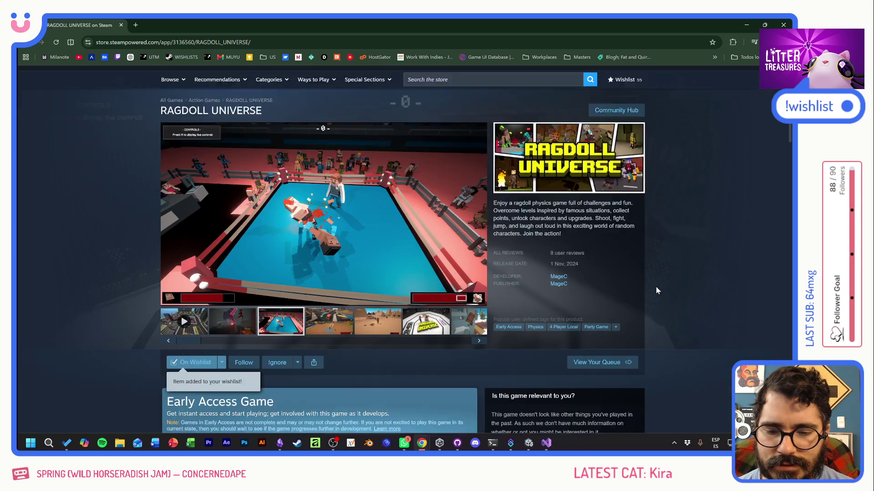
scroll(656, 292, up, 5)
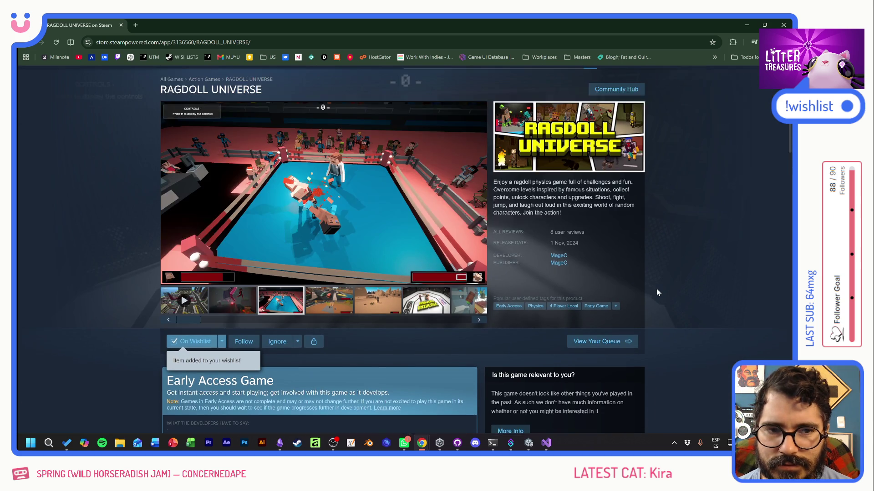
click(567, 253)
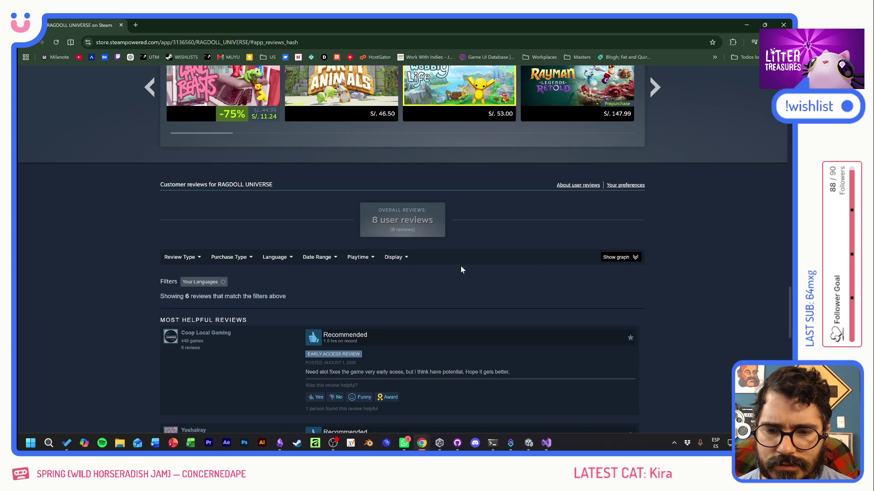
scroll(460, 266, down, 9)
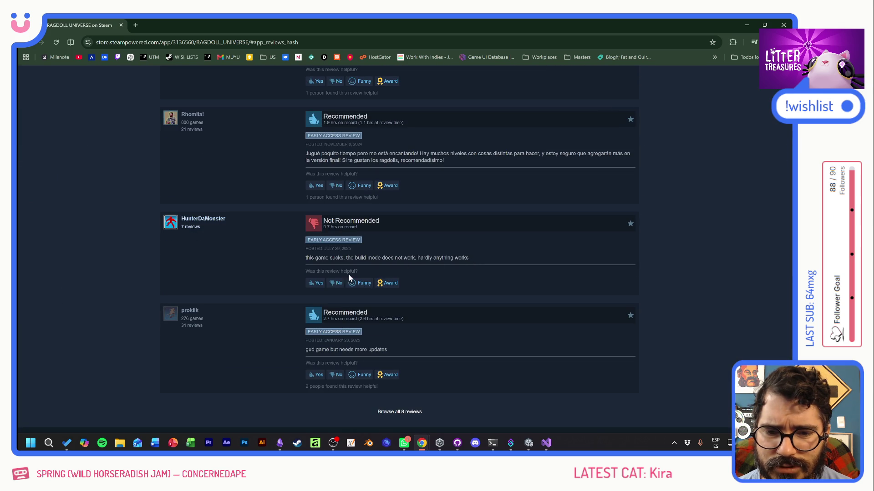
scroll(487, 299, up, 5)
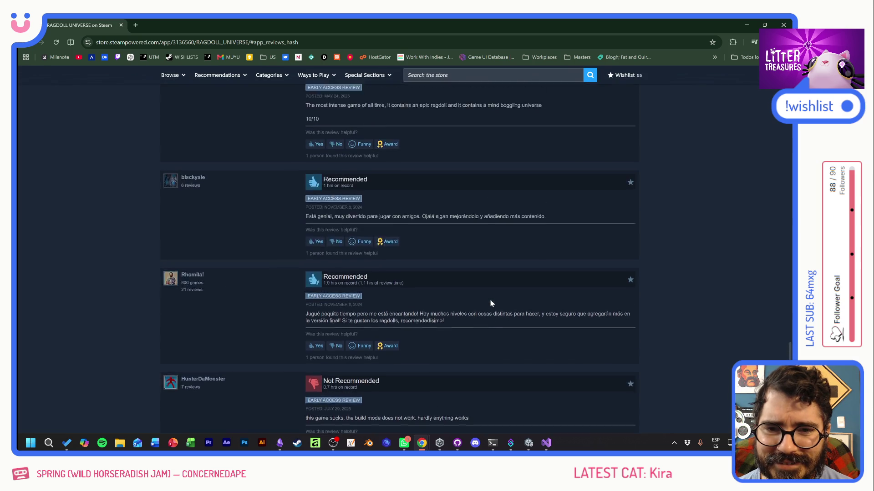
scroll(490, 302, down, 3)
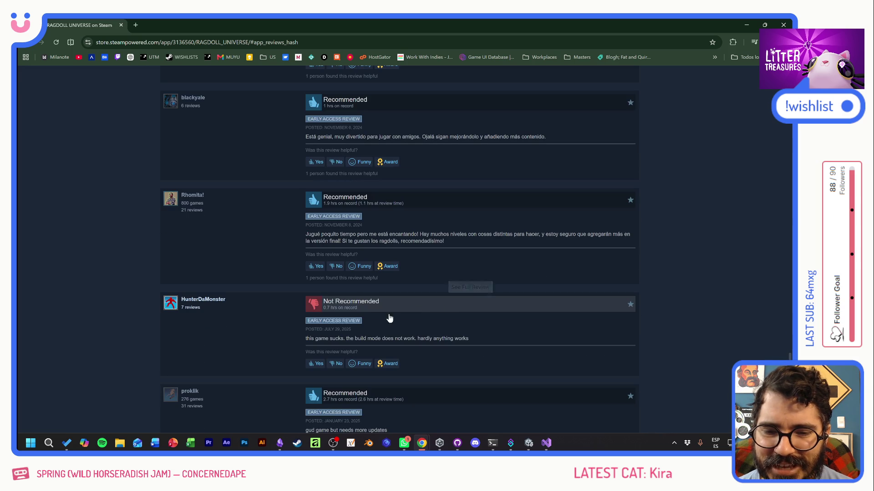
Scroll back up to the purchase section showing the S/.12.00 price
scroll(444, 316, up, 8)
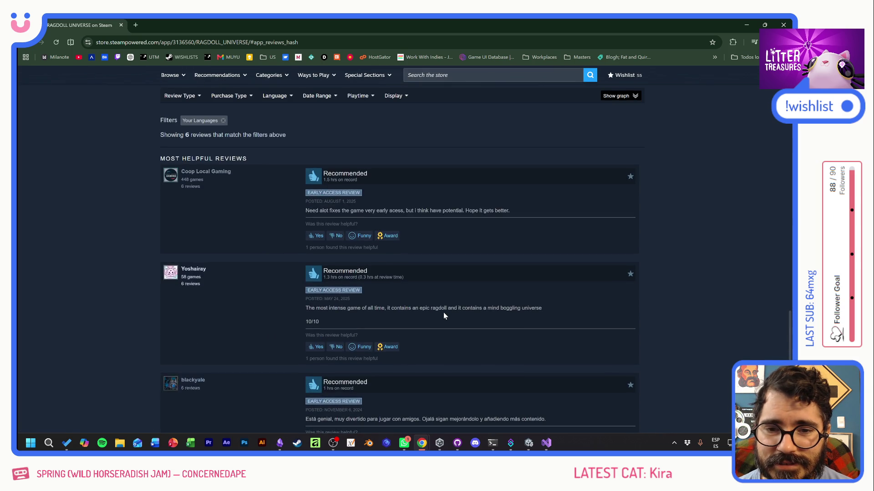
scroll(443, 315, up, 2)
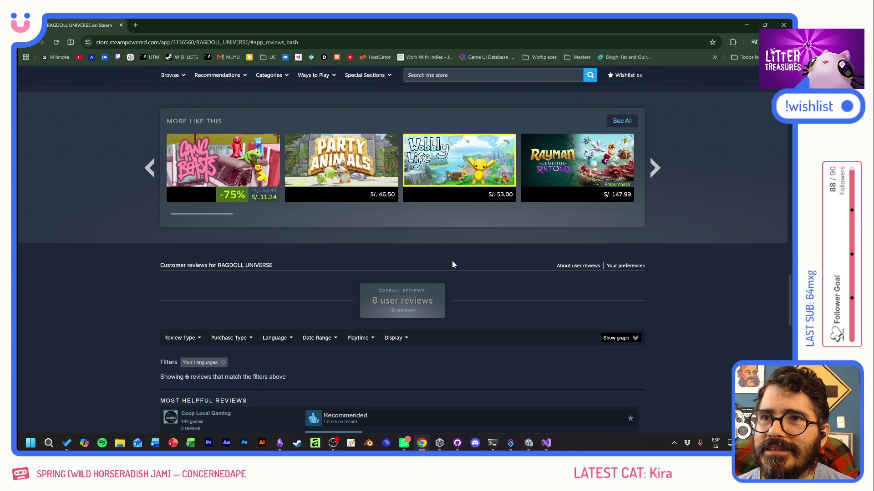
scroll(452, 260, up, 20)
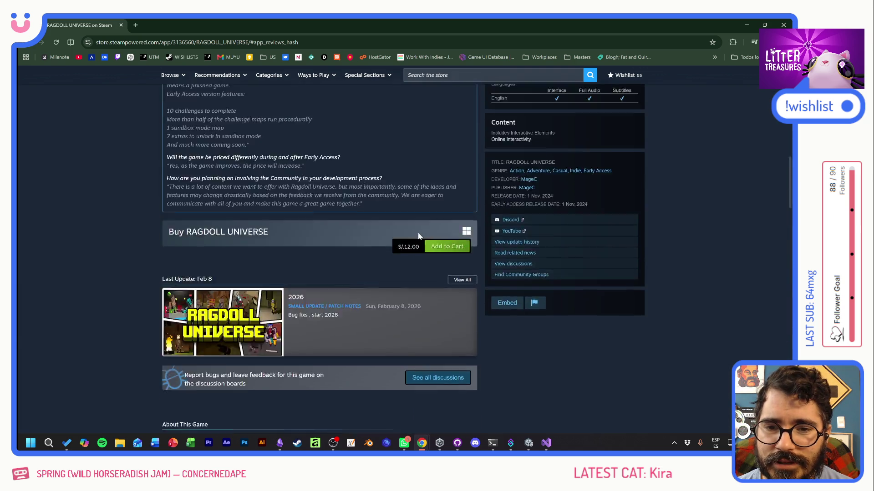
scroll(419, 236, up, 10)
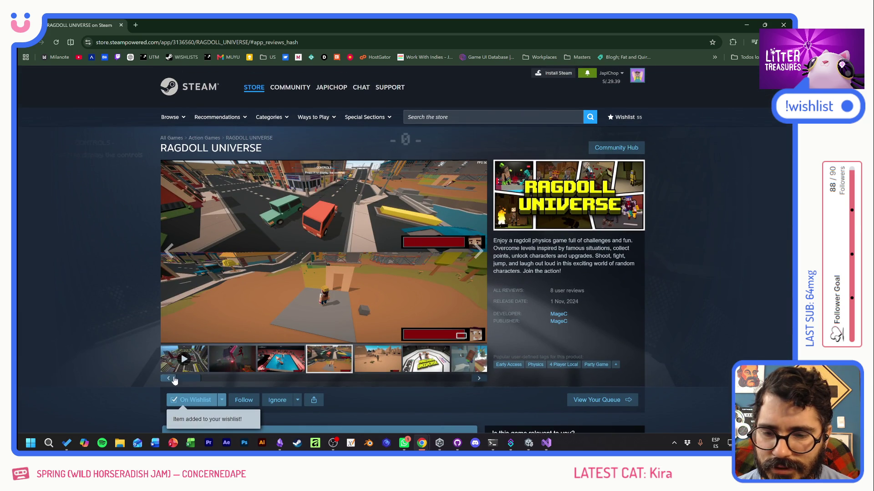
Play the trailer from the carousel, seek through it, and pause at 1:19 on split-screen gameplay
click(171, 364)
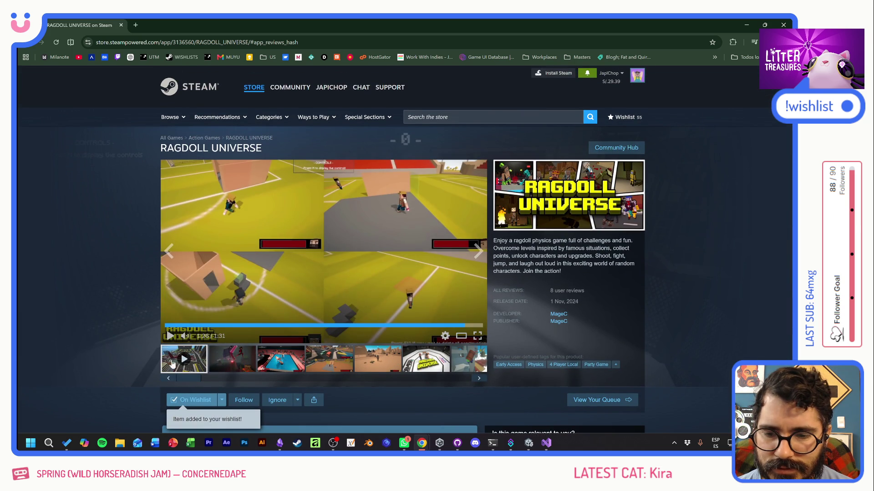
click(430, 325)
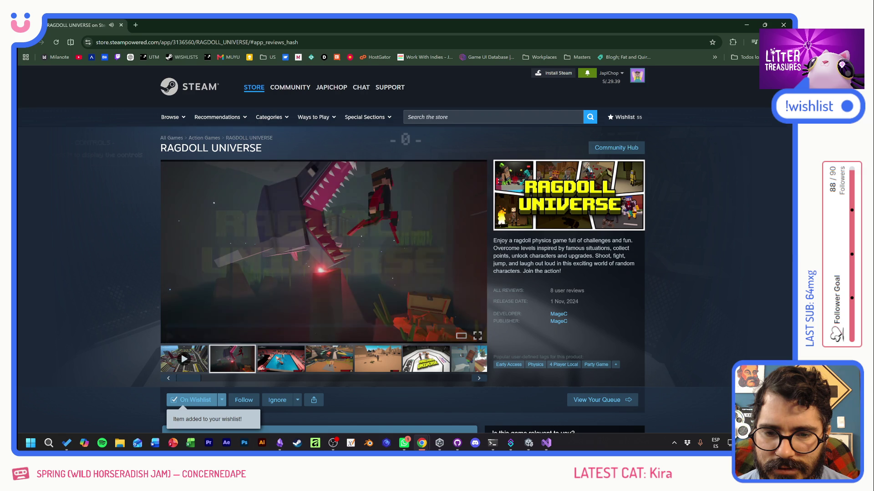
click(183, 359)
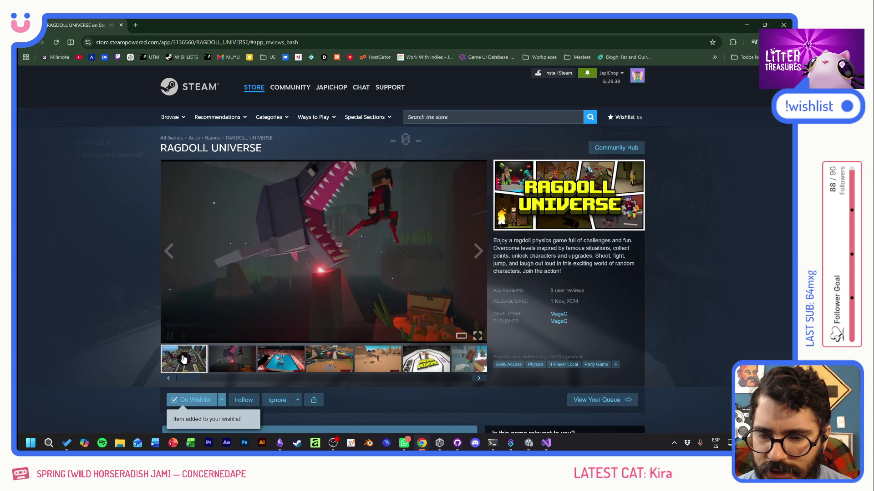
click(467, 326)
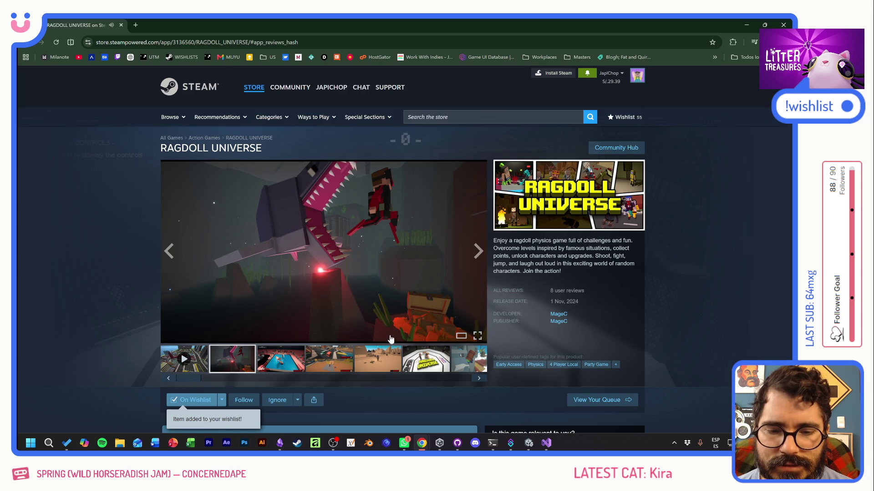
click(181, 352)
click(404, 326)
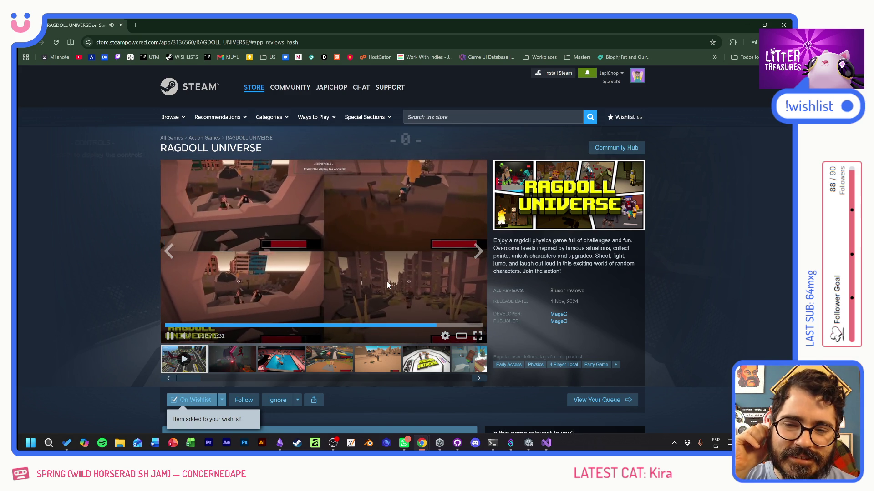
click(182, 307)
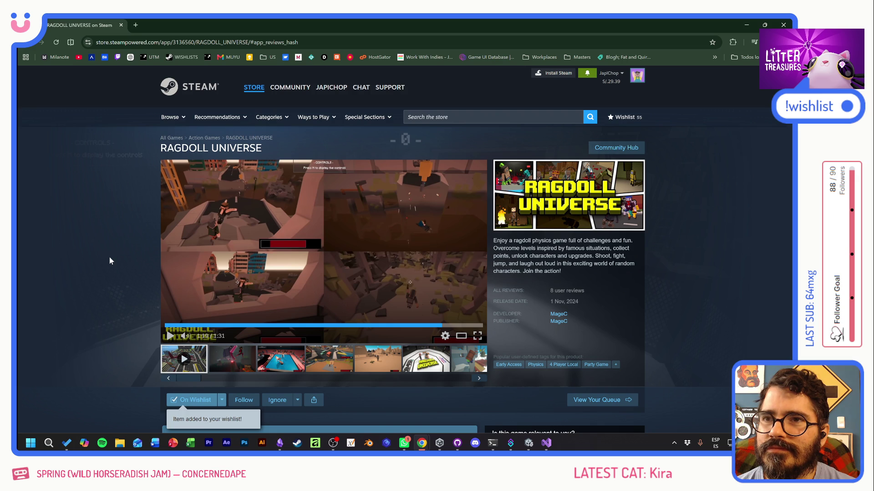
scroll(108, 255, down, 7)
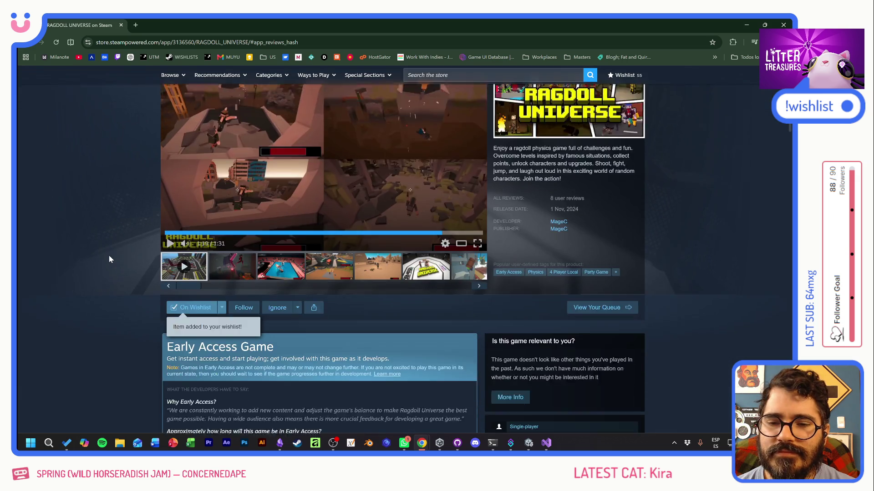
scroll(109, 259, down, 3)
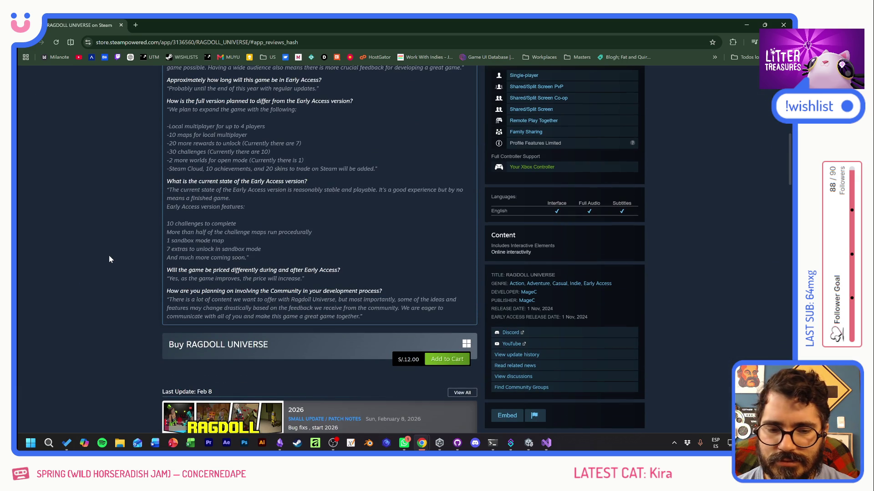
scroll(110, 259, up, 7)
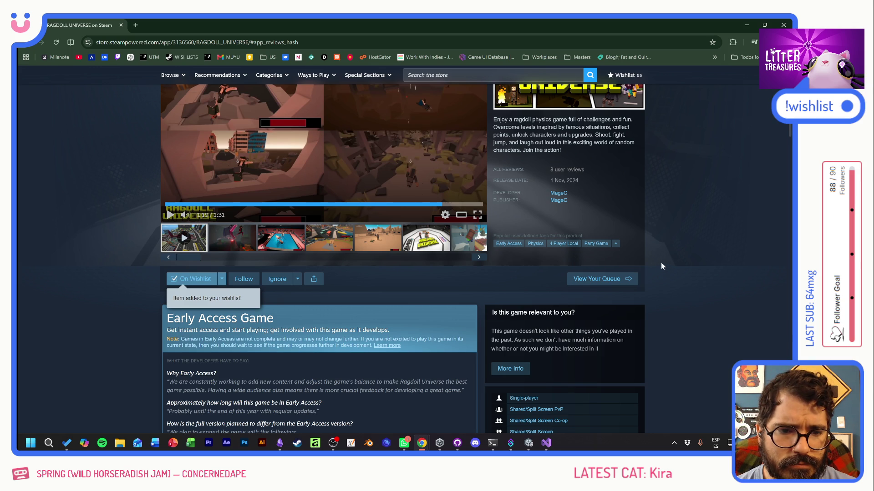
scroll(659, 262, down, 3)
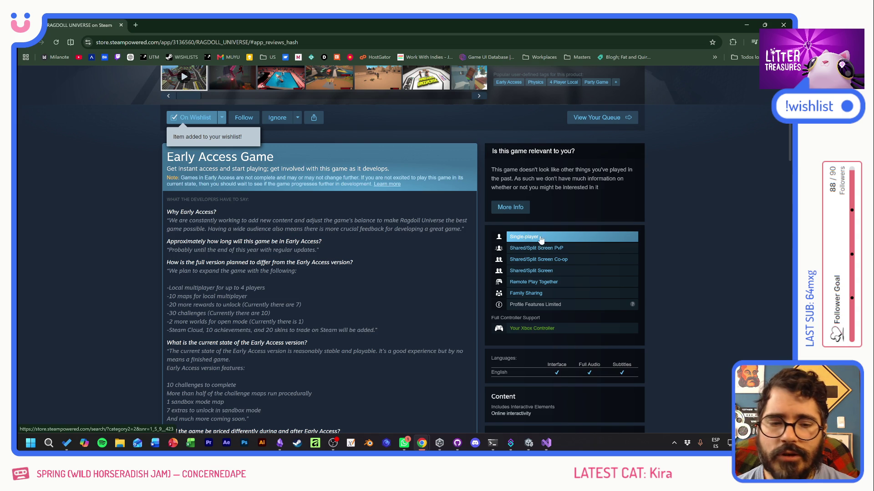
scroll(429, 301, down, 3)
scroll(429, 301, down, 1)
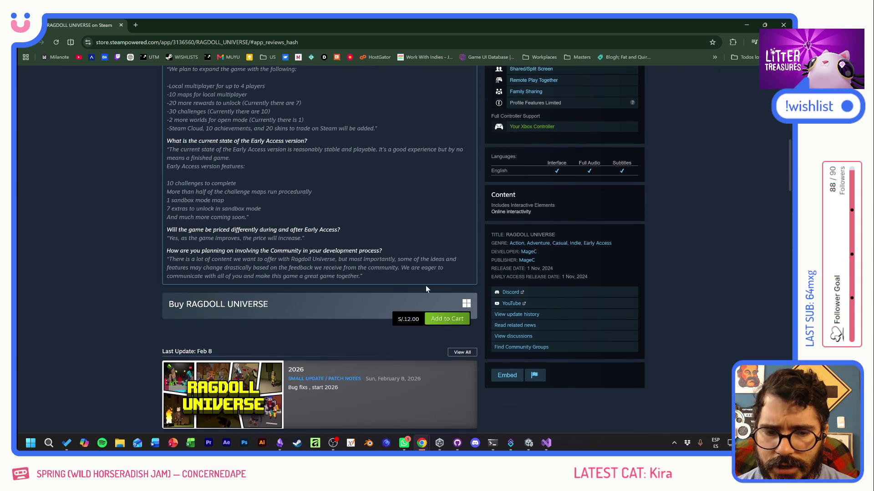
scroll(435, 287, down, 7)
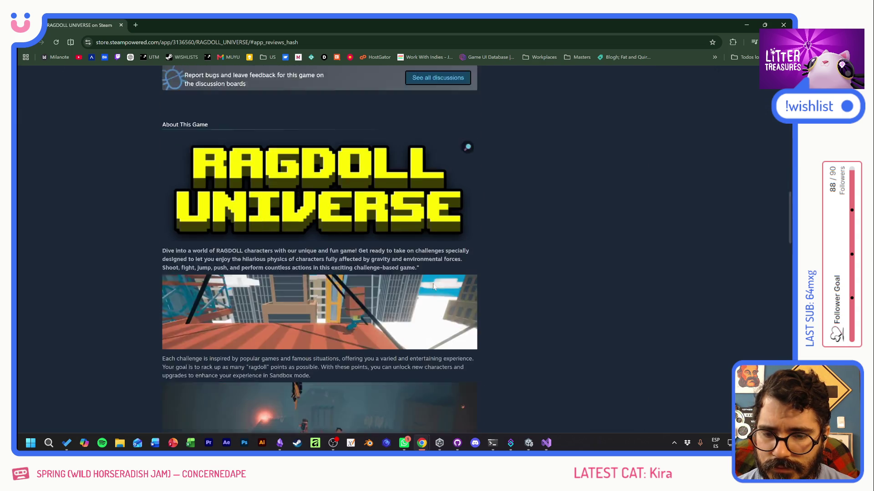
scroll(432, 287, up, 15)
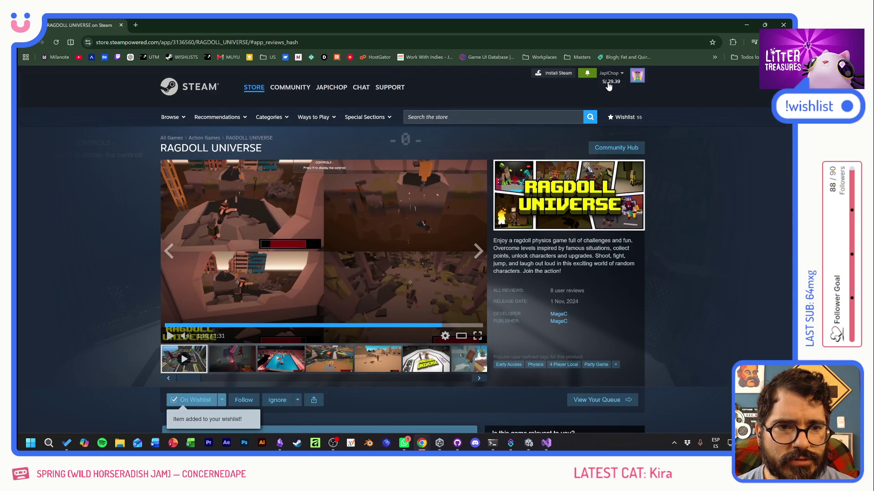
scroll(391, 282, down, 10)
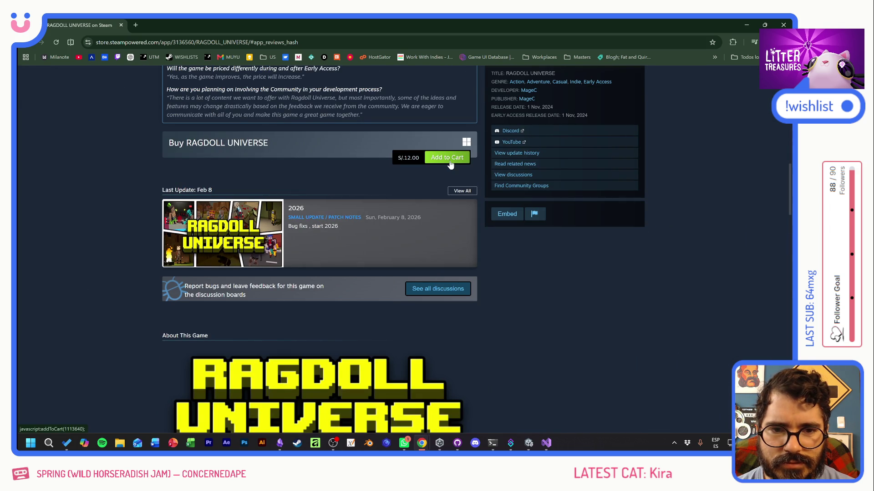
Buy RAGDOLL UNIVERSE for S/.12.00 through the cart, then close the browser window
click(449, 160)
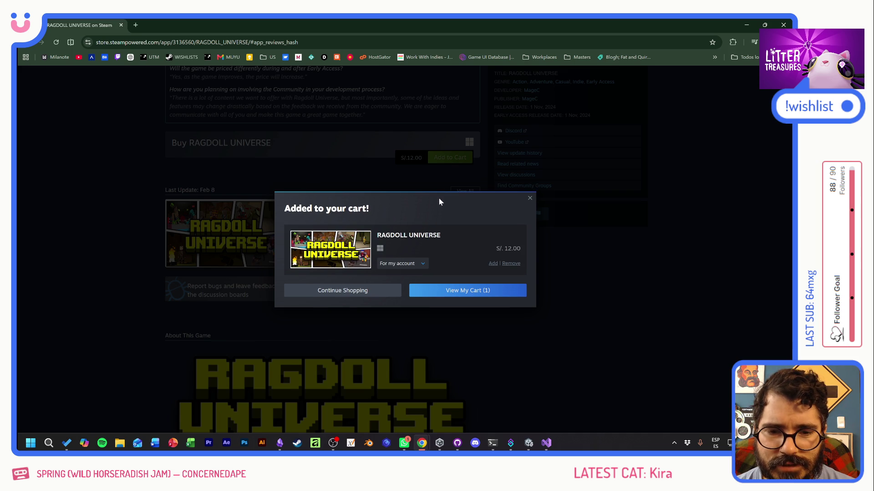
click(468, 291)
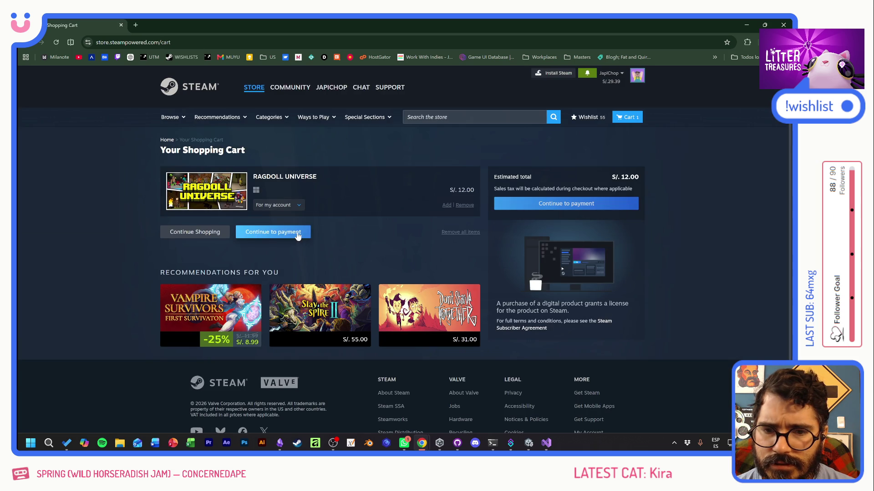
click(298, 233)
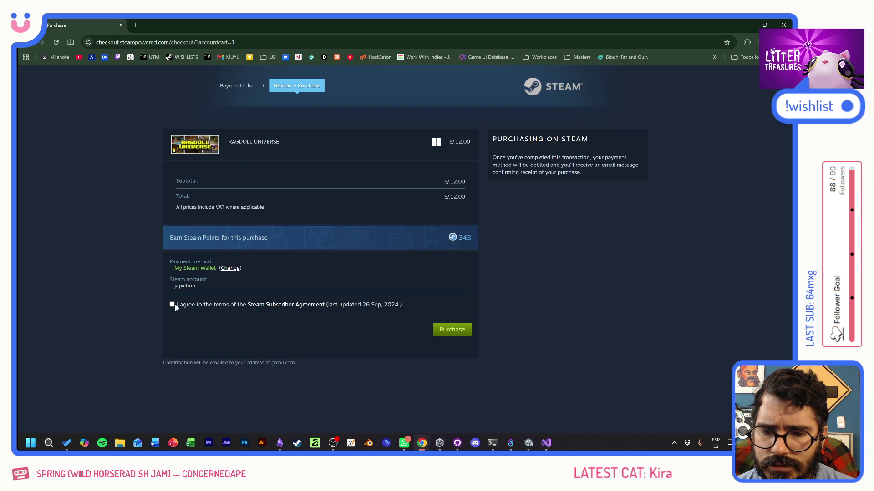
click(434, 328)
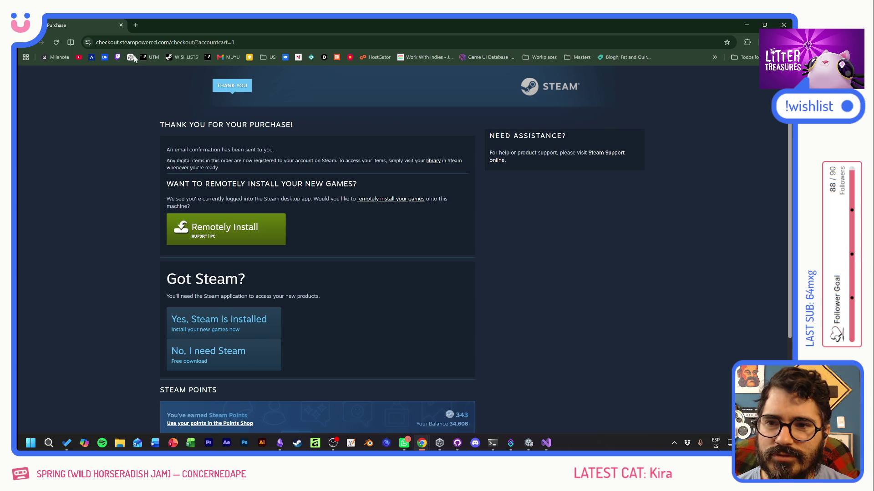
click(121, 26)
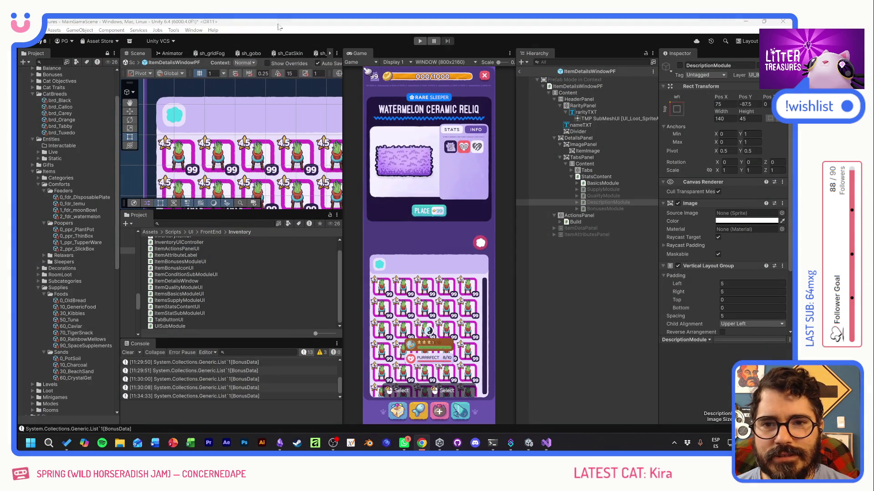
Remove the Item Quality Module UI component from DescriptionModule and make the object active
click(437, 244)
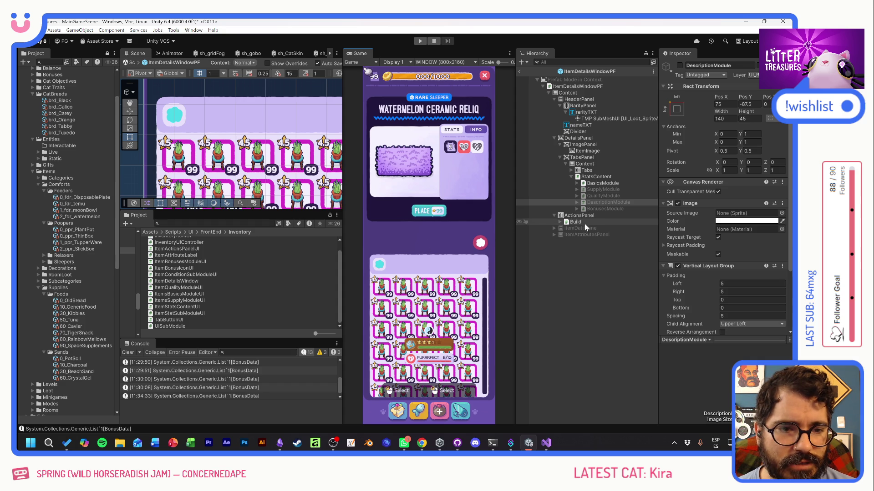
click(576, 202)
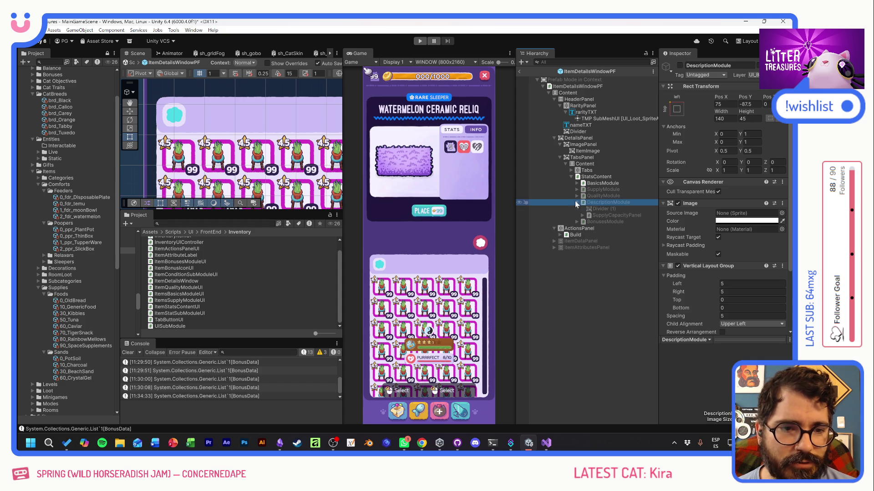
scroll(712, 284, down, 5)
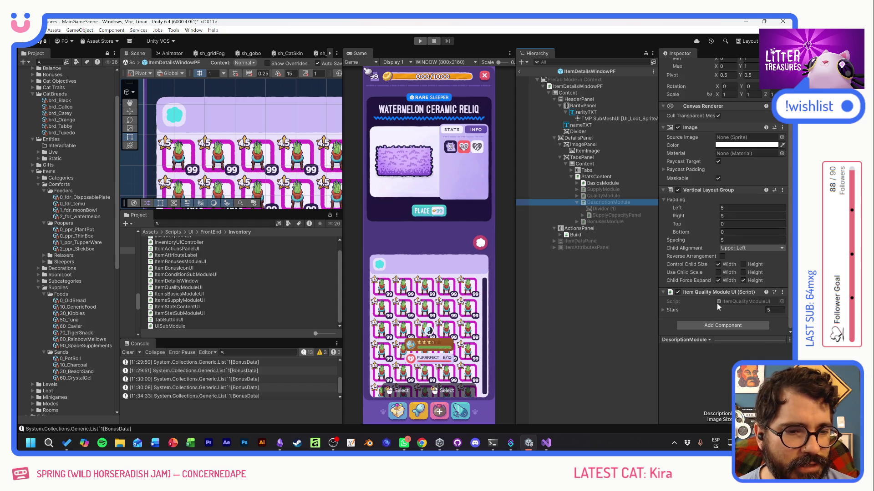
right_click(708, 294)
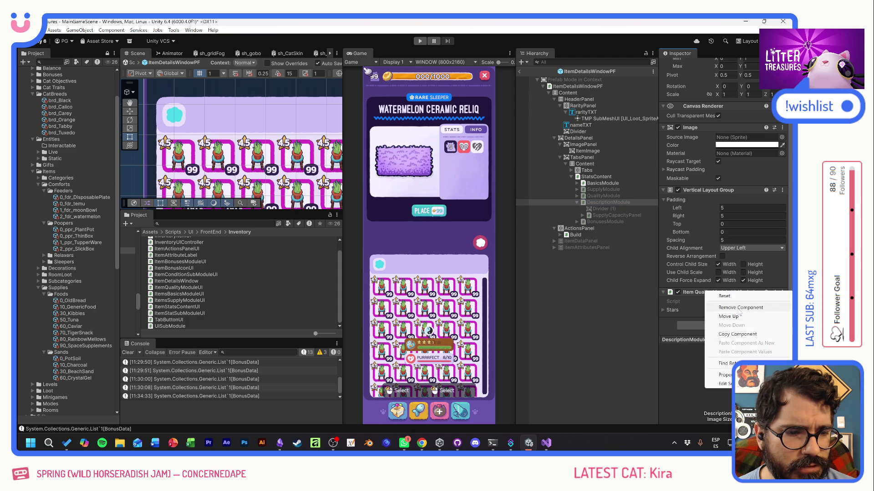
click(732, 308)
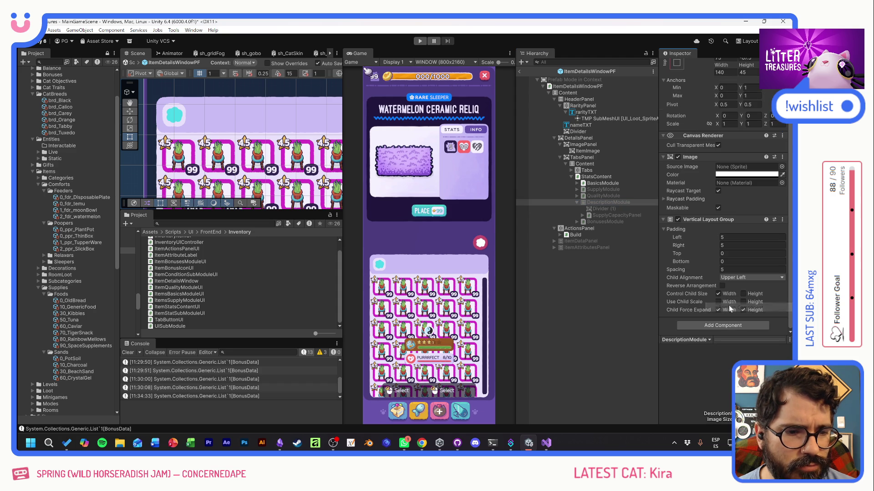
click(583, 203)
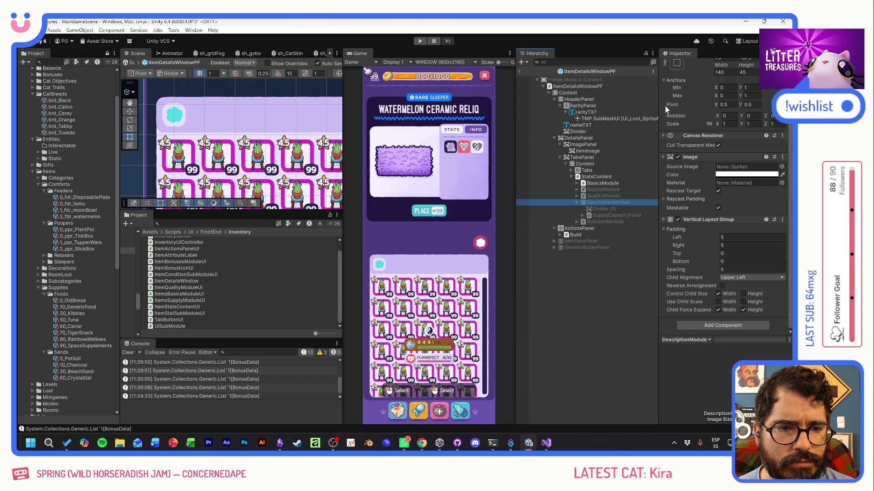
scroll(715, 105, up, 2)
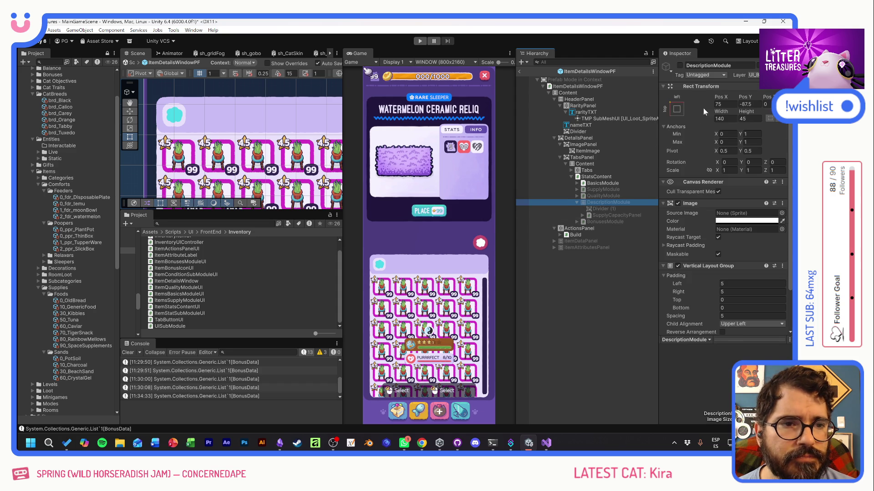
click(680, 66)
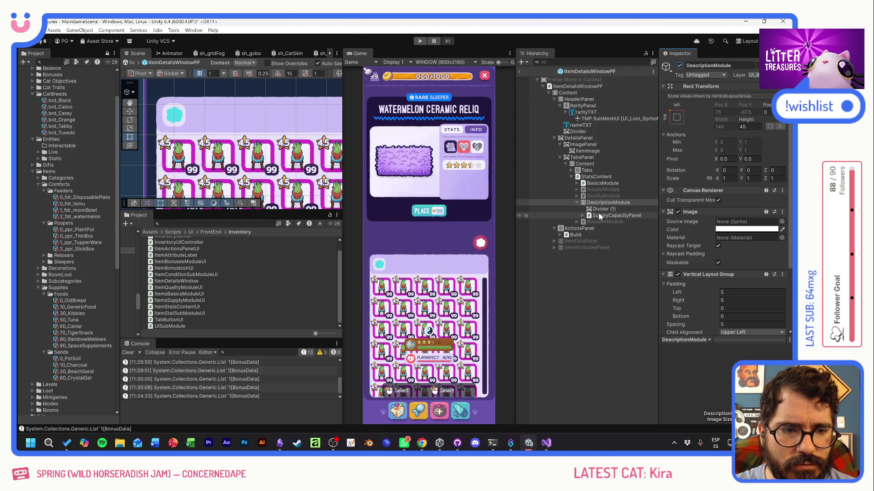
Strip SupplyCapacityPanel of its StarsBG and Stars children and its Tooltip Sender and Static Tooltip Provider components
click(600, 215)
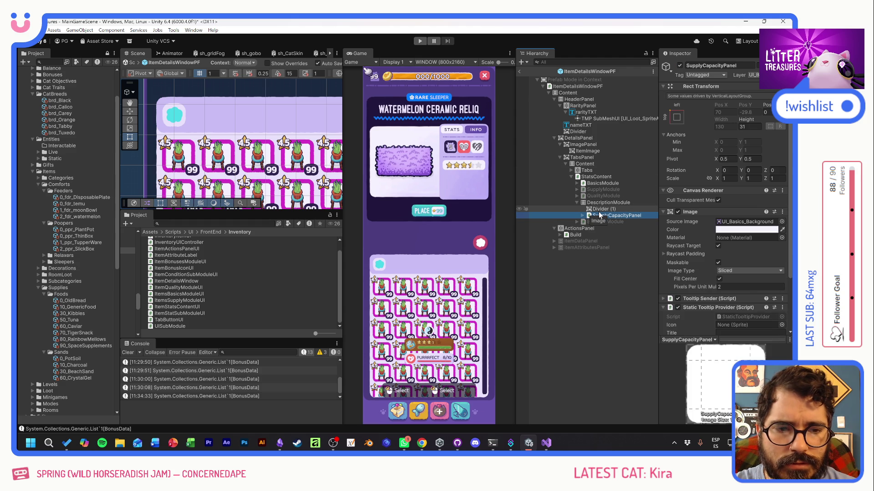
click(583, 216)
click(606, 223)
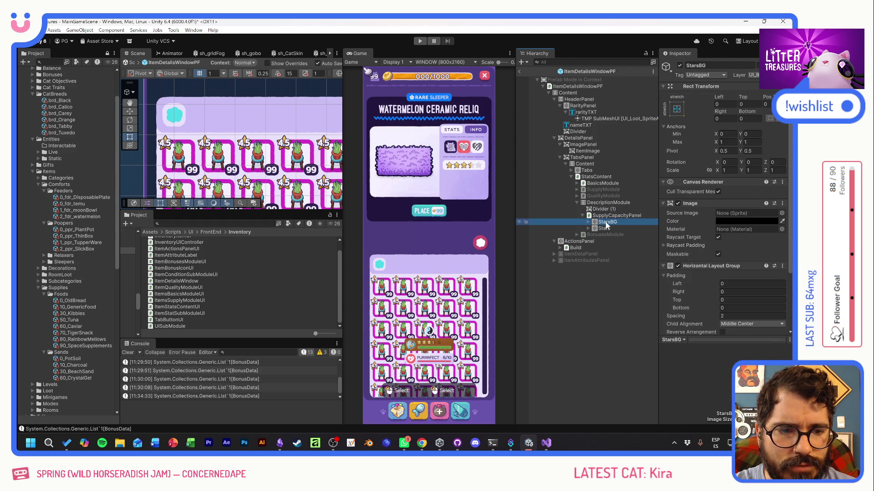
key(Delete)
click(610, 217)
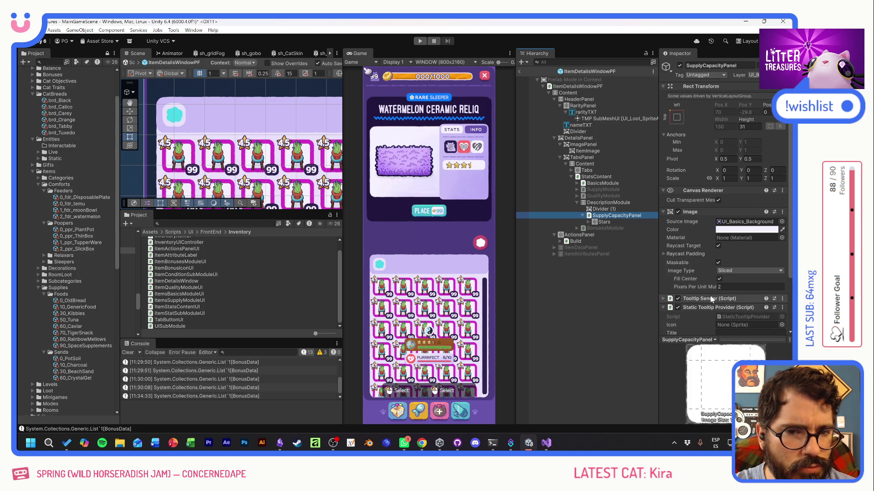
right_click(711, 298)
click(737, 314)
right_click(711, 300)
key(Escape)
click(605, 222)
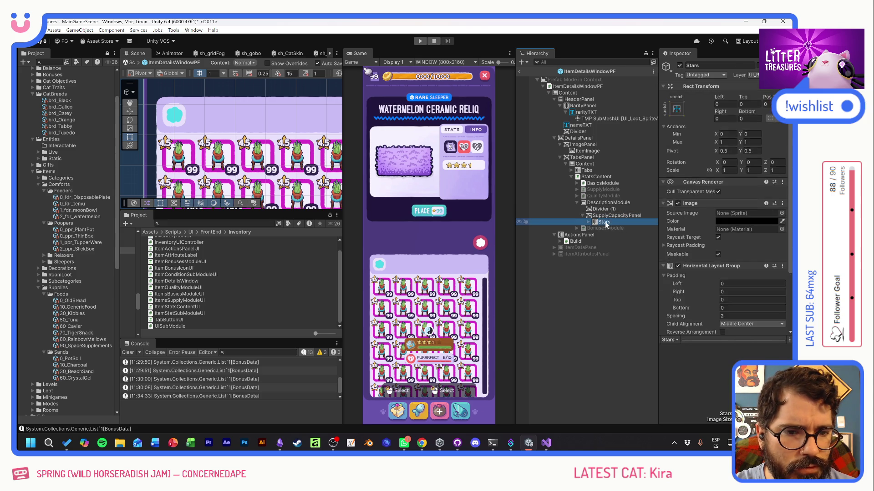
key(Delete)
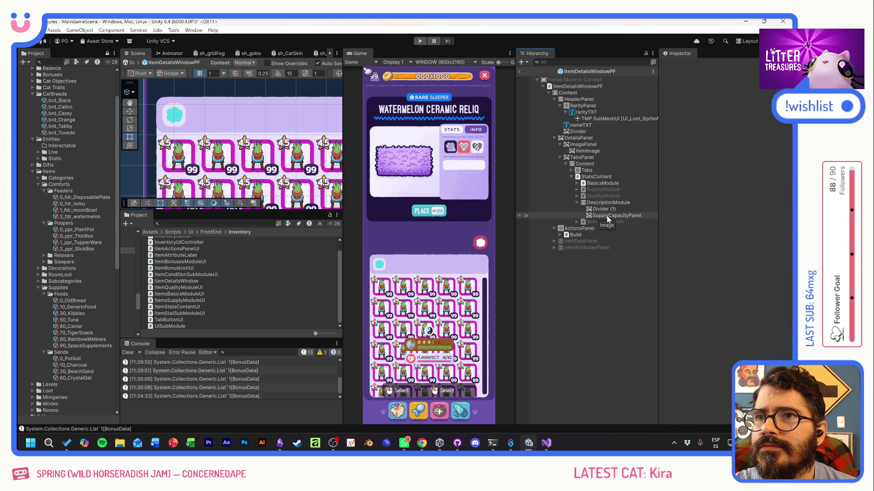
Rename SupplyCapacityPanel to LorePanel
click(608, 217)
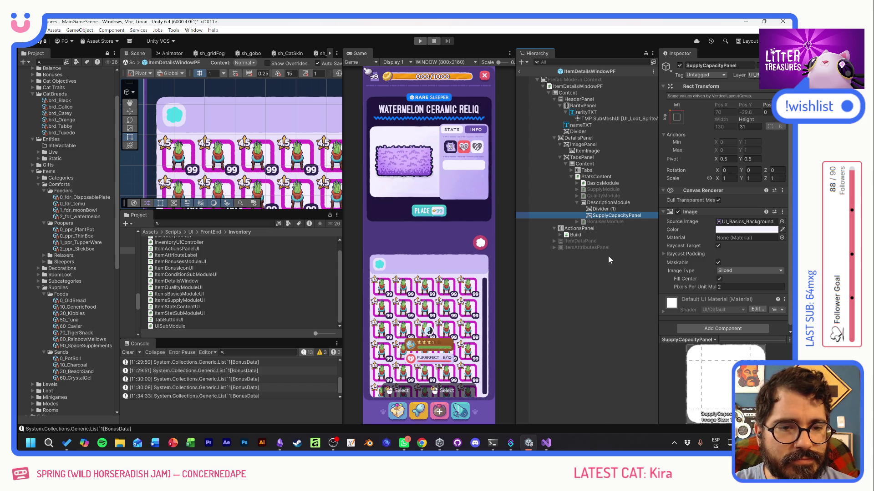
click(604, 217)
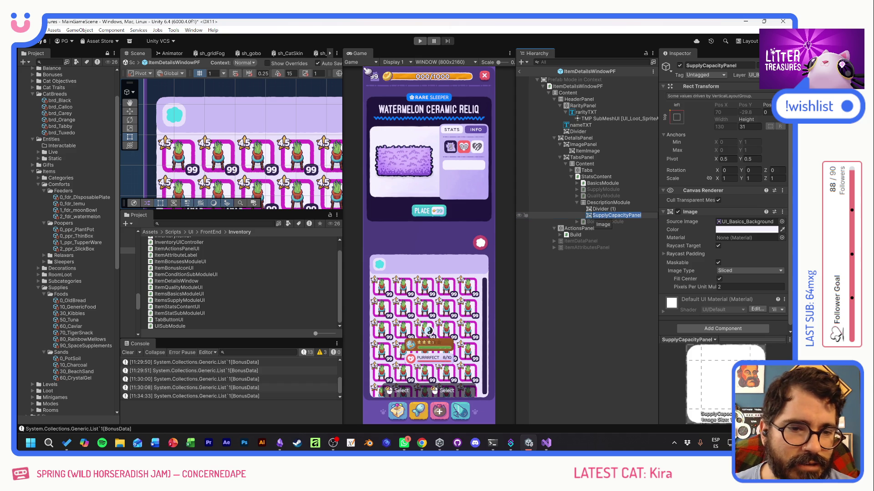
text(LorePanel)
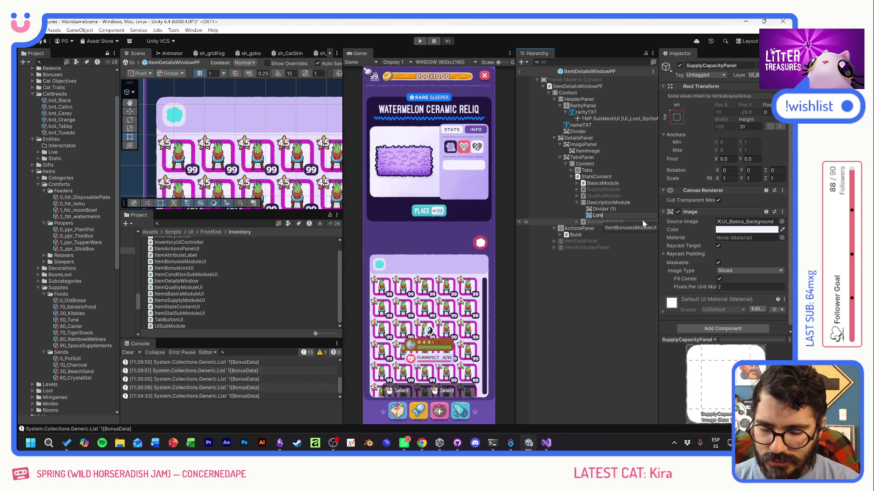
key(Return)
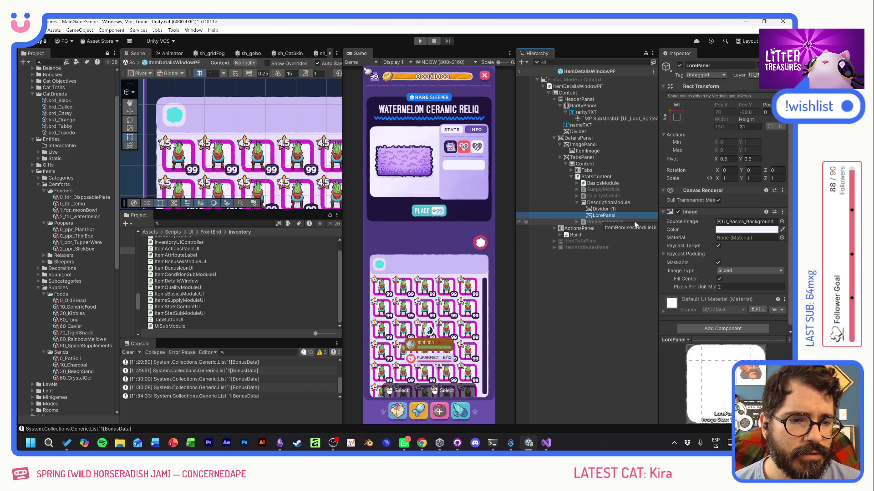
click(722, 326)
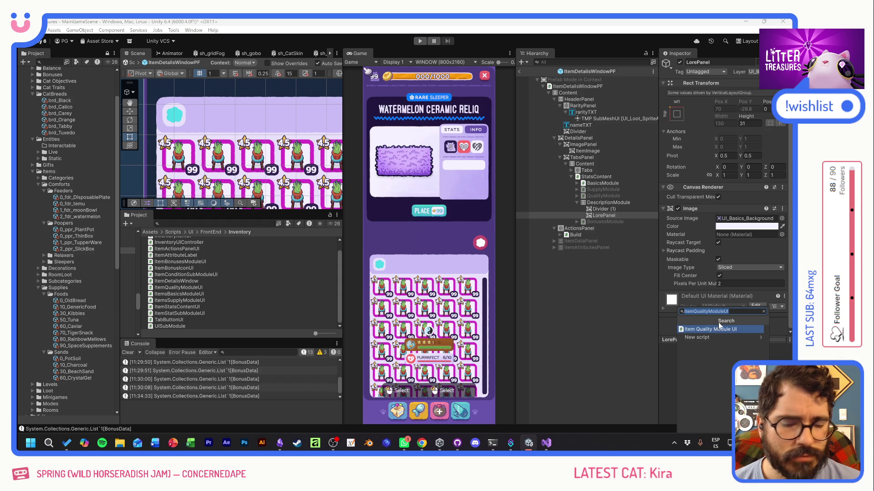
Give LorePanel a Content Size Fitter component with Vertical Fit set to Min Size
text(size)
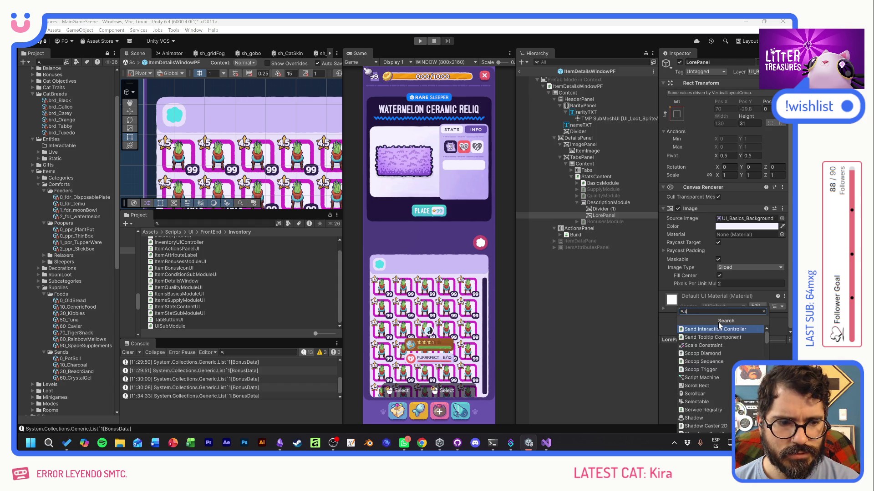
click(722, 330)
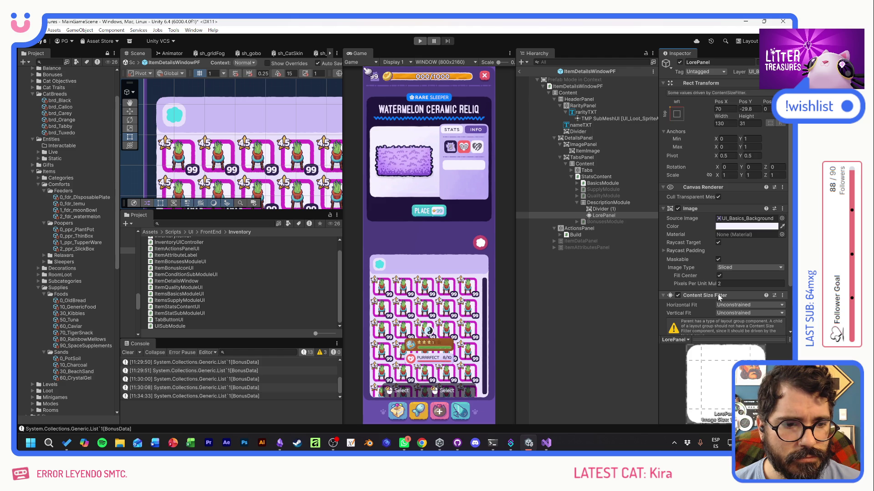
click(741, 313)
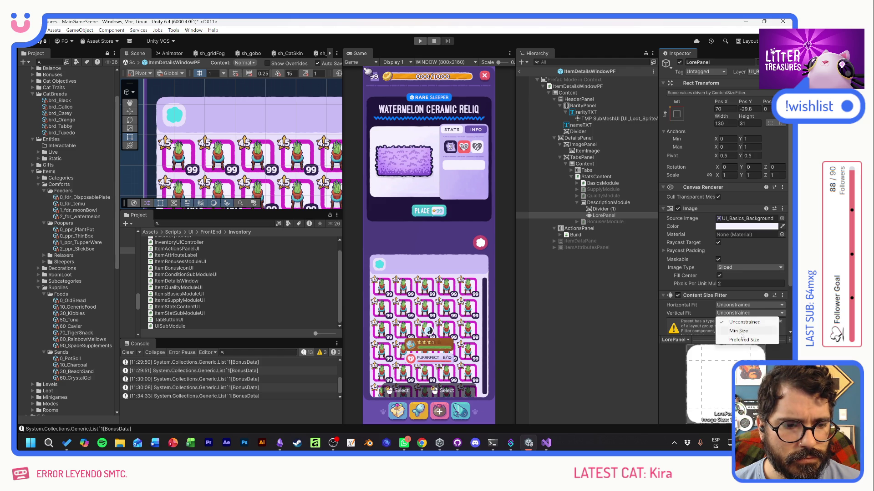
click(742, 334)
scroll(728, 273, down, 3)
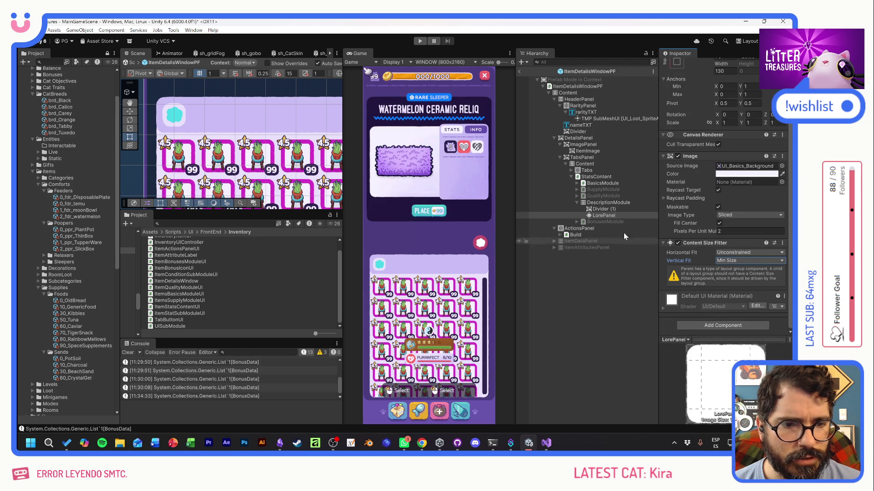
right_click(602, 216)
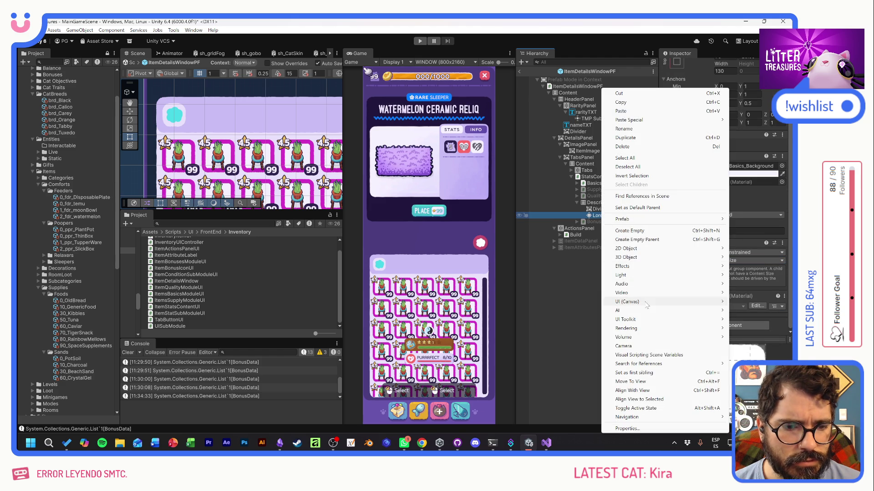
Add a Text - TextMeshPro child under LorePanel reading 'Una descripción relativamente corta y graciosa.'
mouse_move(628, 302)
click(557, 310)
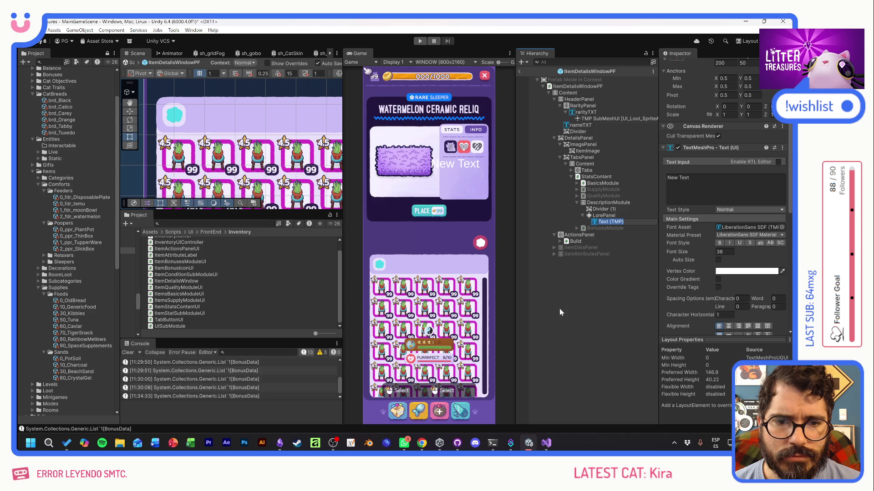
click(682, 178)
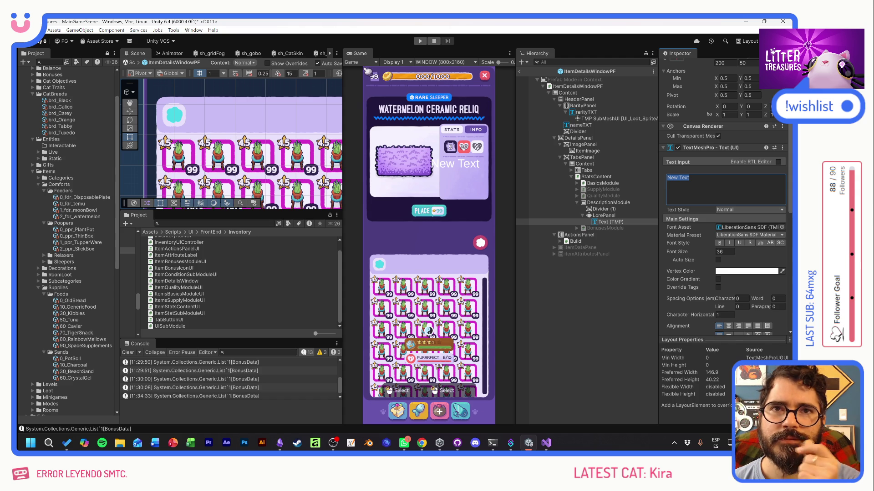
text(Una)
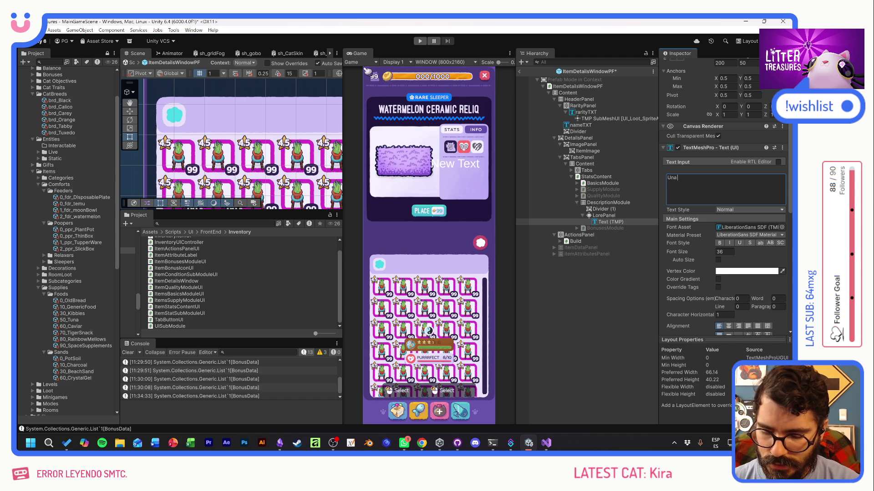
text( descripc)
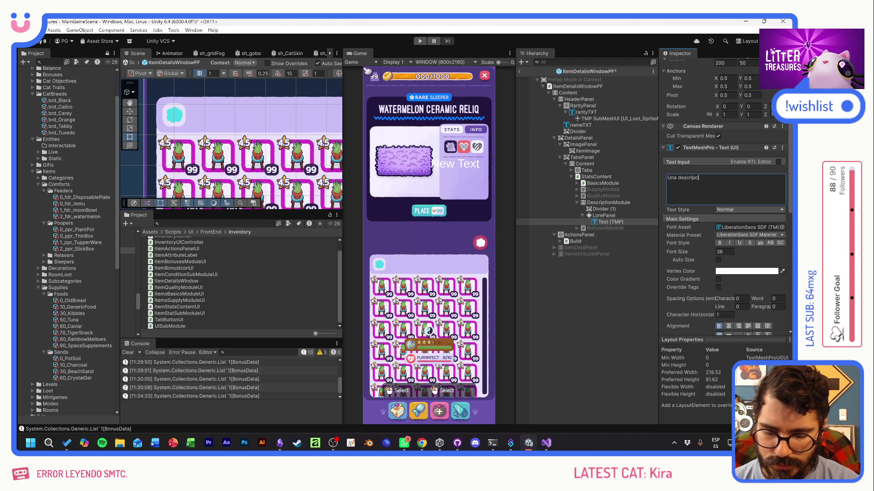
text(ión relativament)
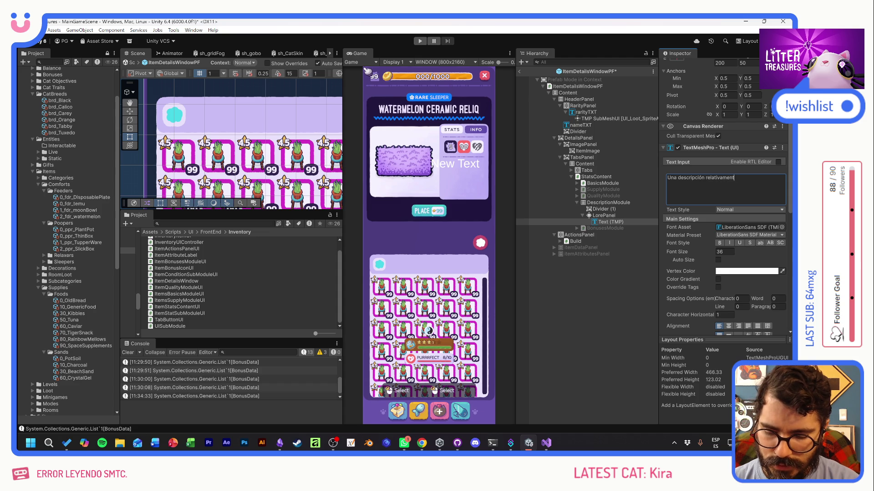
text(e corta y graciosa.)
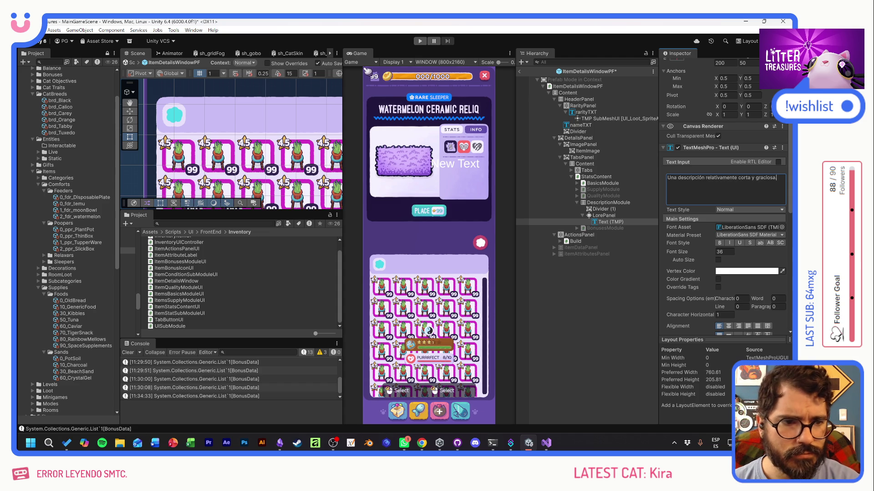
click(601, 222)
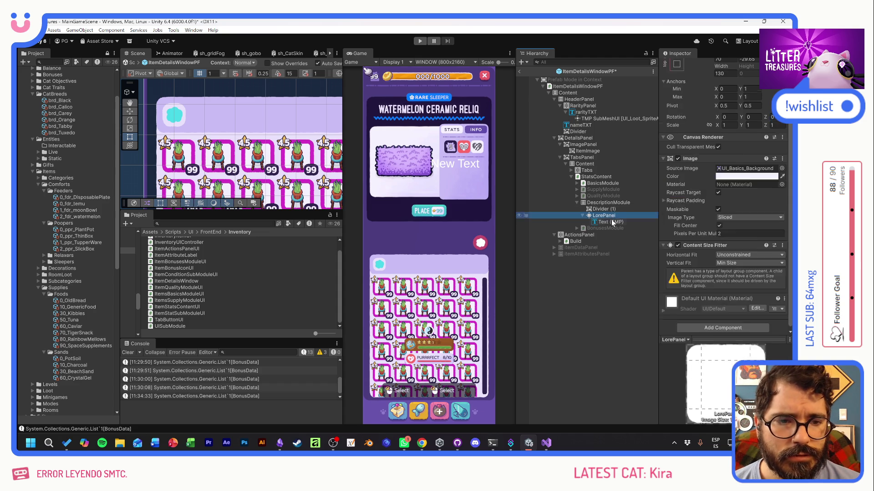
Set the description text's font asset to Hubballi-Regular SDF and centre it vertically
click(781, 229)
double_click(677, 234)
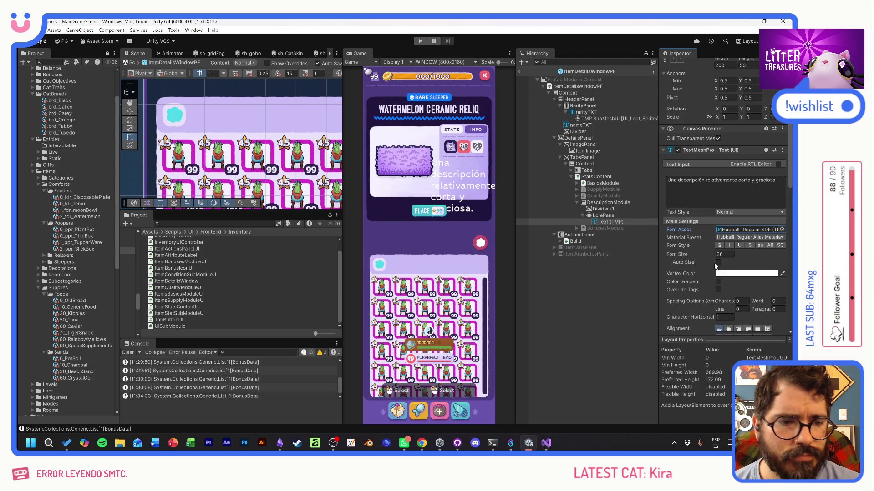
scroll(724, 309, down, 2)
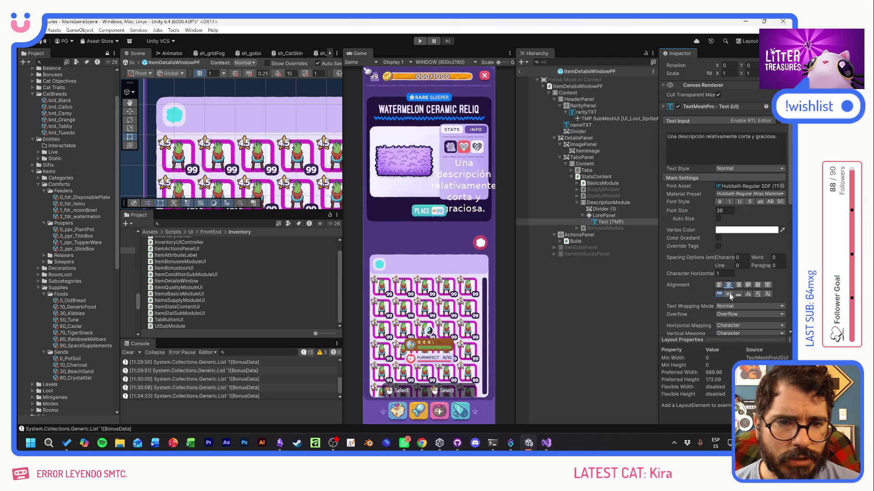
click(728, 293)
Set the description font size to 14, colour it dark purple, and save the prefab
drag(704, 215, 692, 215)
scroll(290, 179, down, 2)
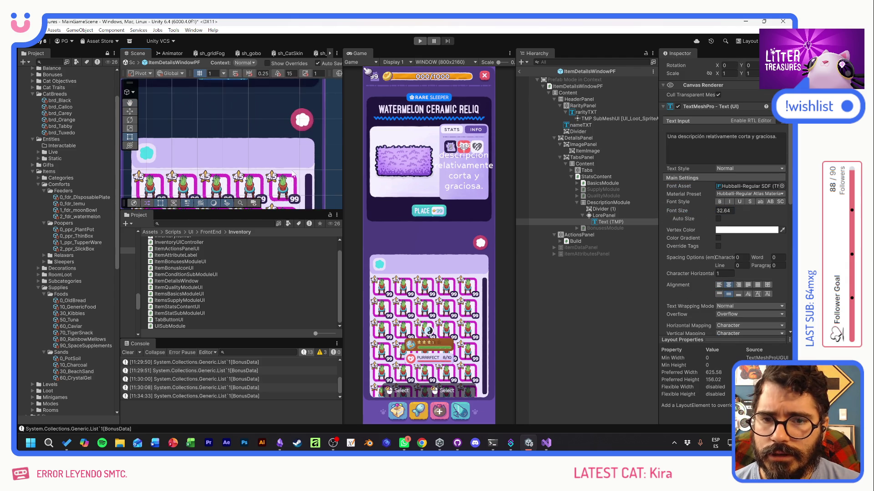
scroll(291, 179, up, 2)
key(f)
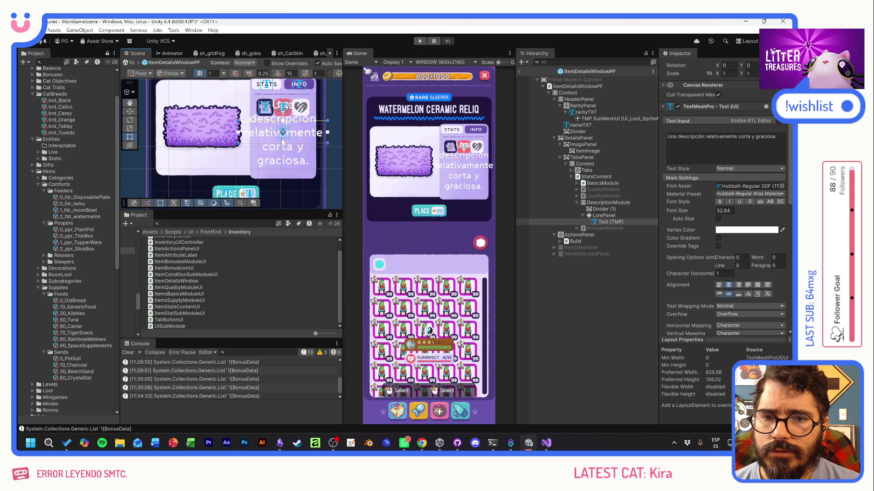
mouse_move(696, 212)
mouse_down()
mouse_move(640, 209)
mouse_move(651, 207)
mouse_up()
key(ctrl+s)
text(14)
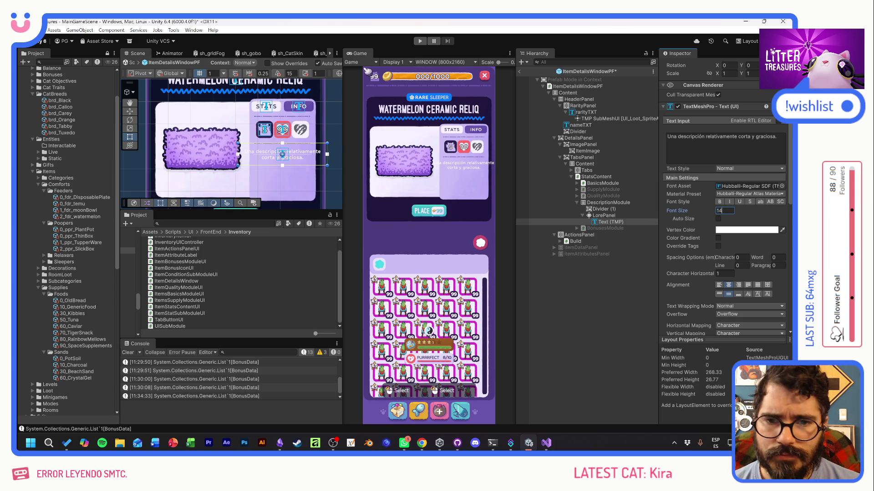
click(746, 230)
click(717, 419)
click(785, 223)
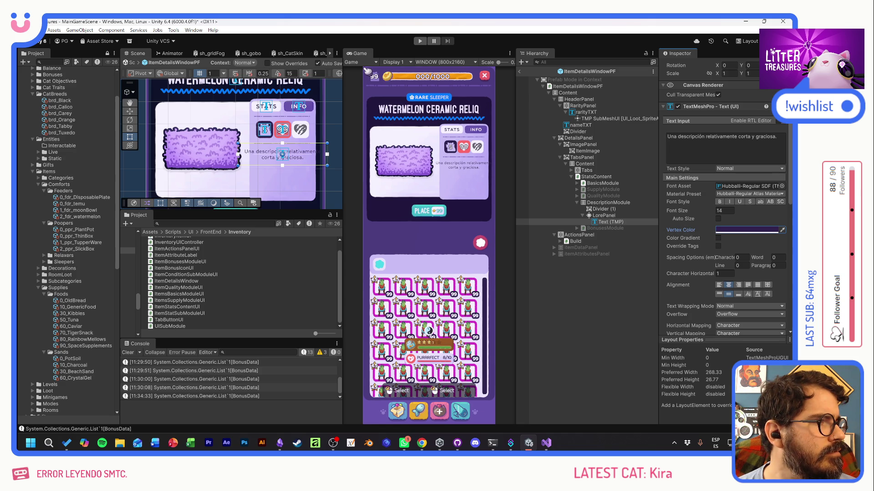
key(alt+Tab)
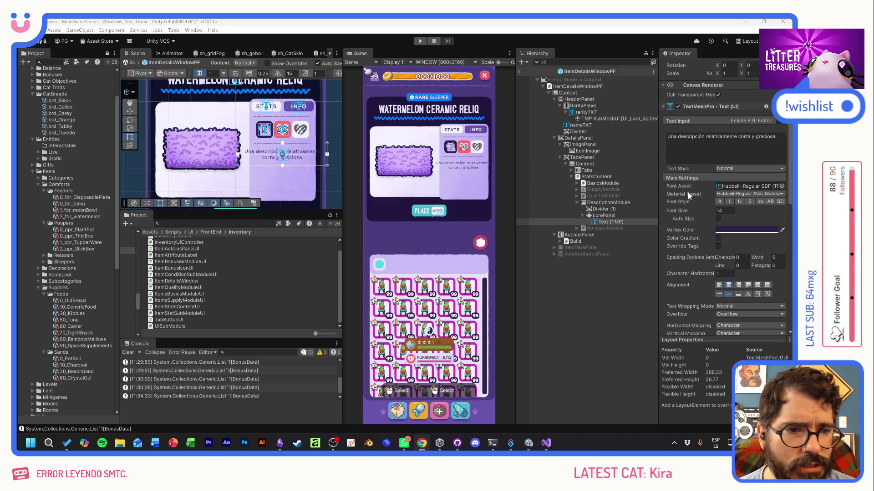
scroll(696, 182, up, 5)
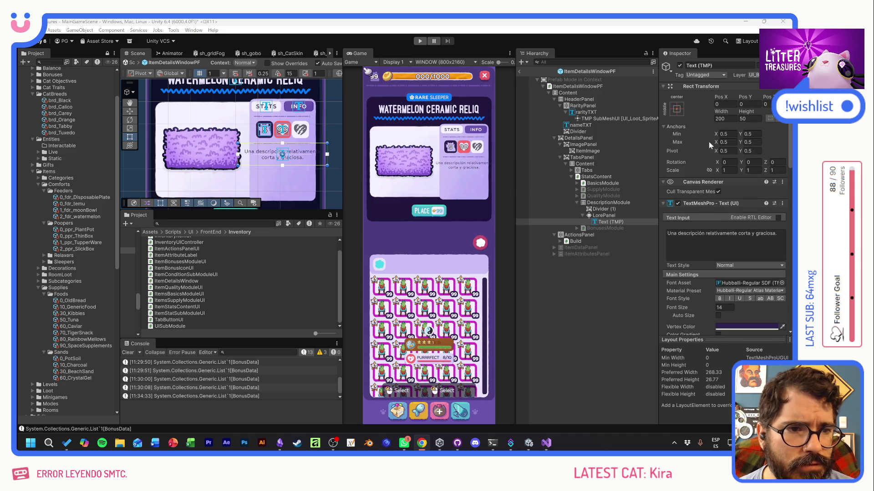
Stretch the text across LorePanel, remove LorePanel's Content Size Fitter, set height 44.3, and save
click(678, 110)
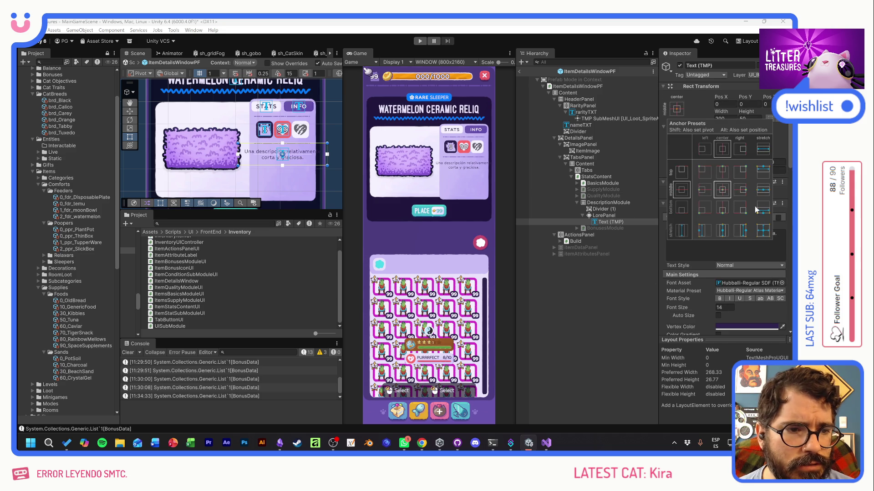
click(764, 231)
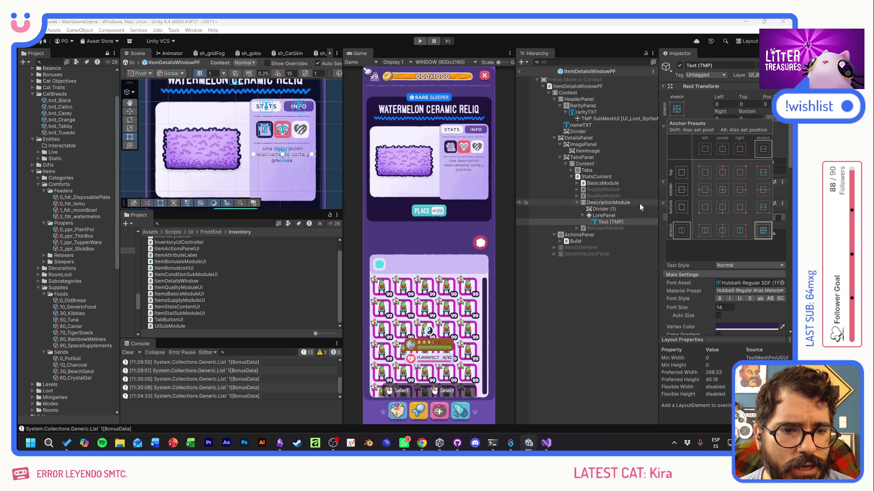
click(607, 216)
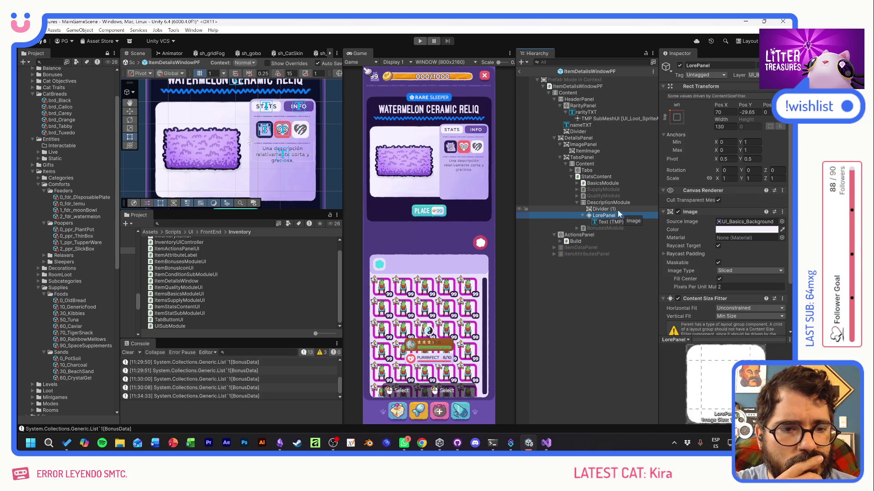
right_click(708, 298)
click(728, 314)
mouse_move(747, 117)
mouse_down()
mouse_move(800, 125)
mouse_move(80, 124)
mouse_up()
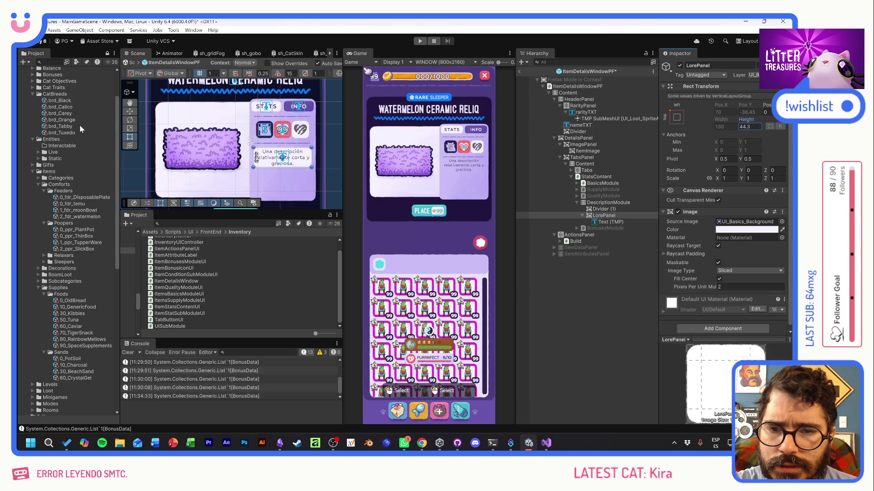
key(ctrl+s)
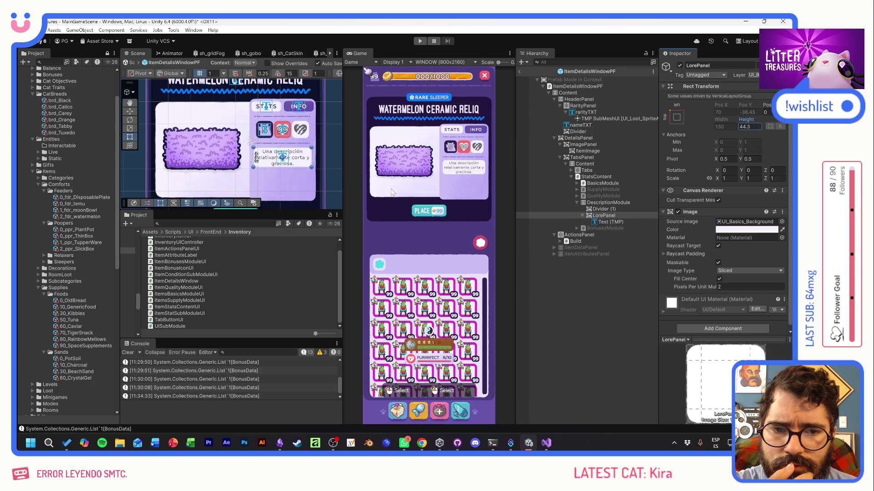
Make the description text italic, leaving LorePanel's background colour unchanged
click(737, 229)
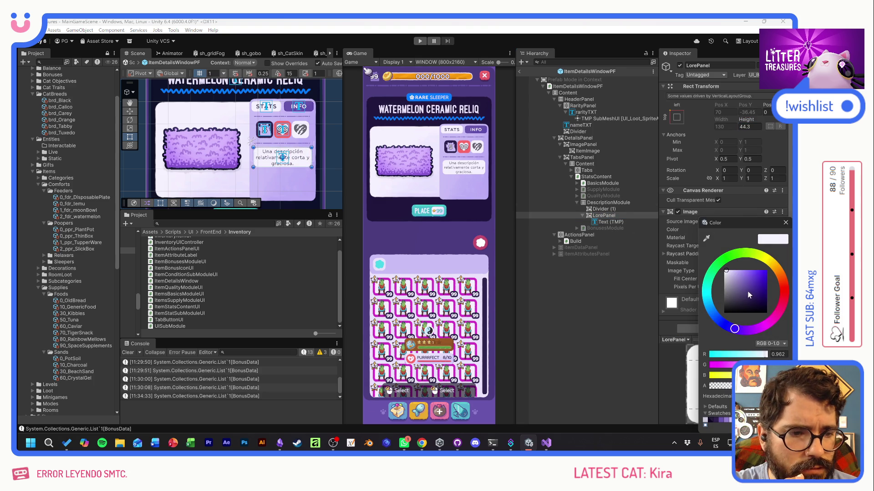
click(728, 388)
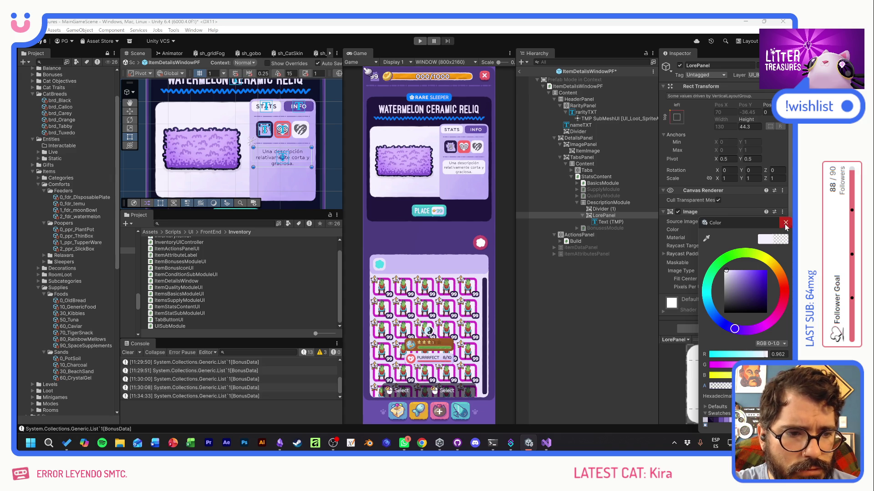
key(Escape)
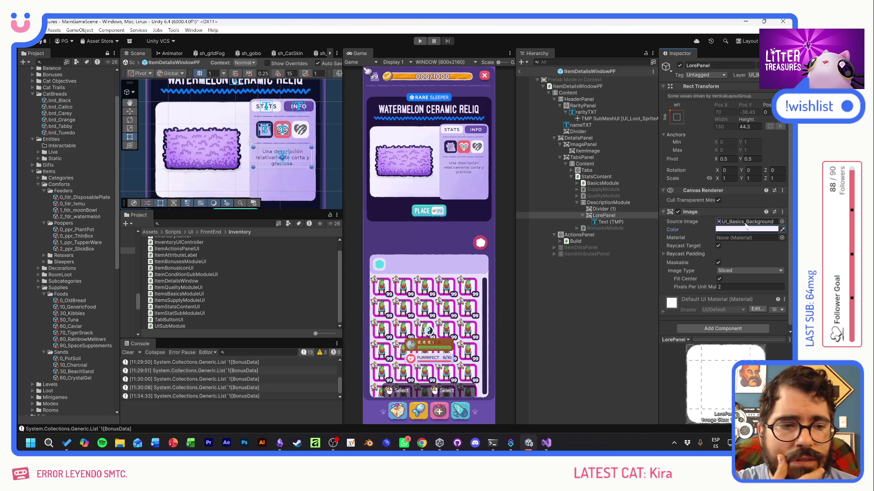
scroll(692, 247, down, 1)
click(607, 221)
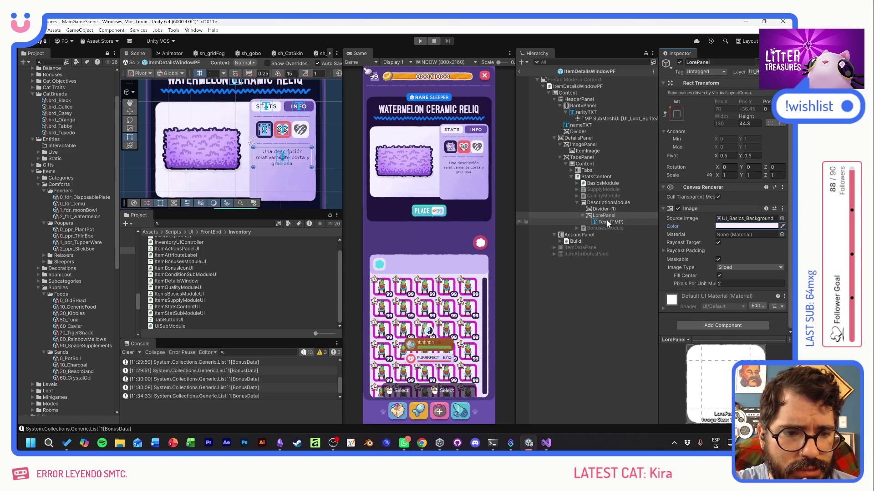
scroll(724, 195, down, 3)
click(729, 252)
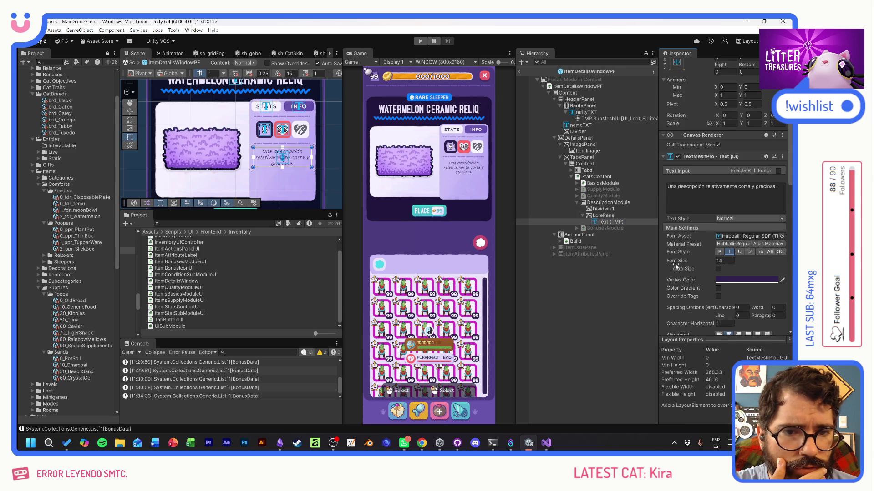
Set the description text's font size to 16 and its line spacing to -15
click(722, 260)
text(16)
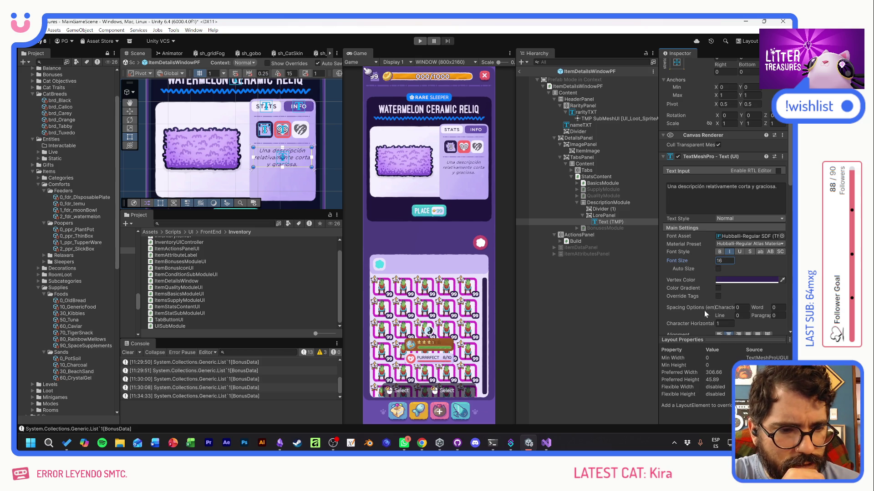
drag(727, 316, 476, 295)
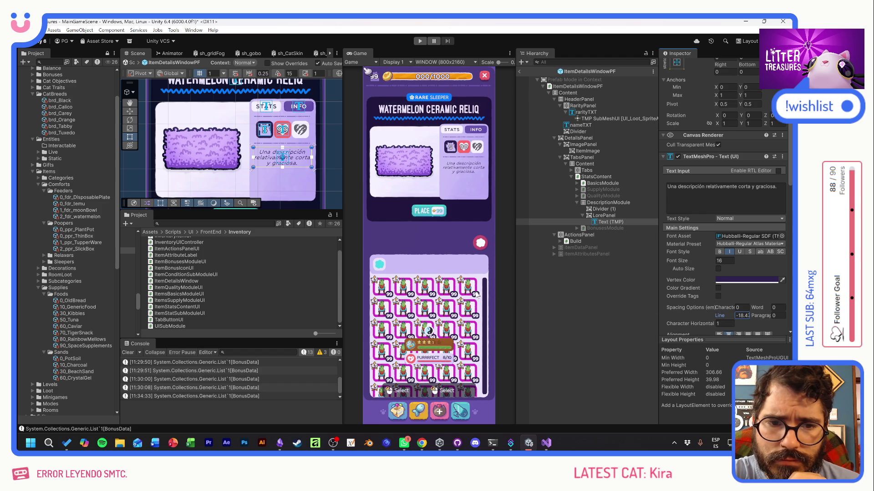
double_click(741, 315)
text(-15)
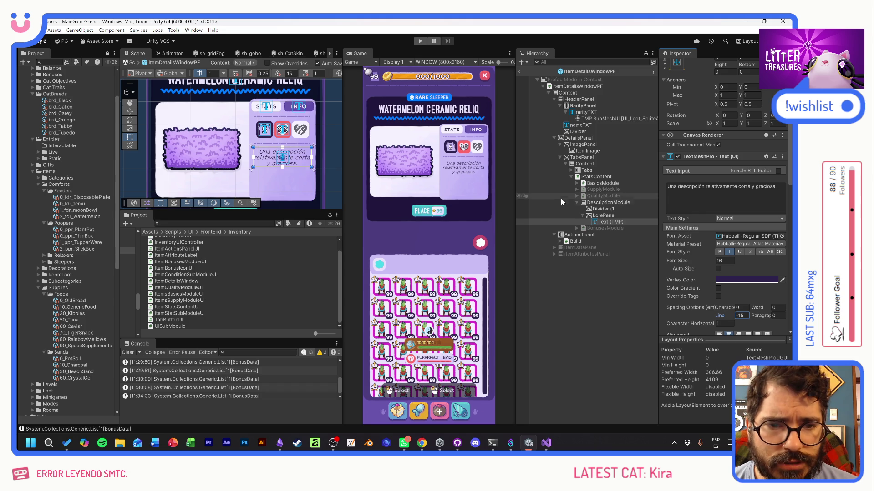
Set LorePanel's Rect Transform height to 45
click(606, 216)
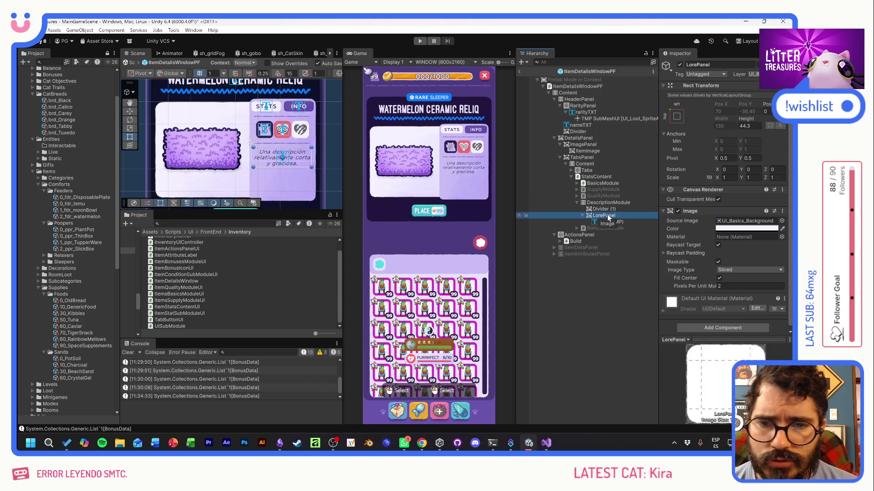
click(749, 126)
text(45)
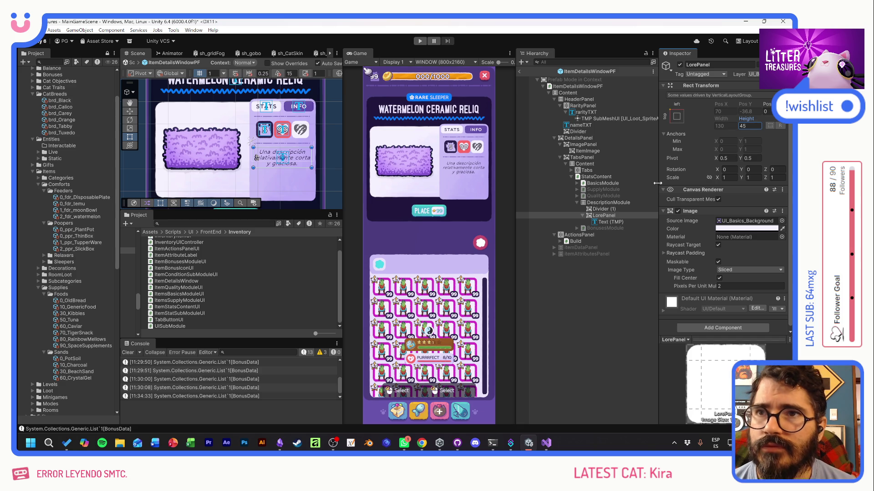
click(608, 203)
scroll(689, 245, down, 3)
click(722, 325)
Add a new script component named ItemDescriptionModuleUI to DescriptionModule
text(size)
text(Item)
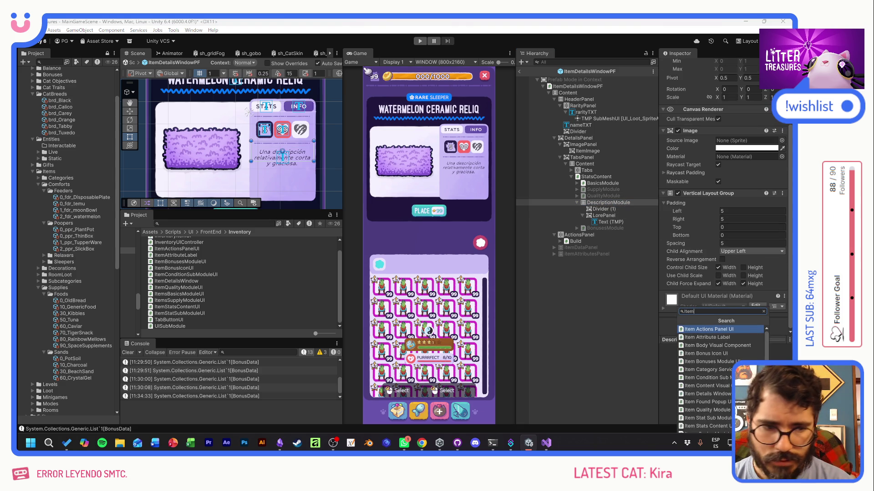
text(sDescription)
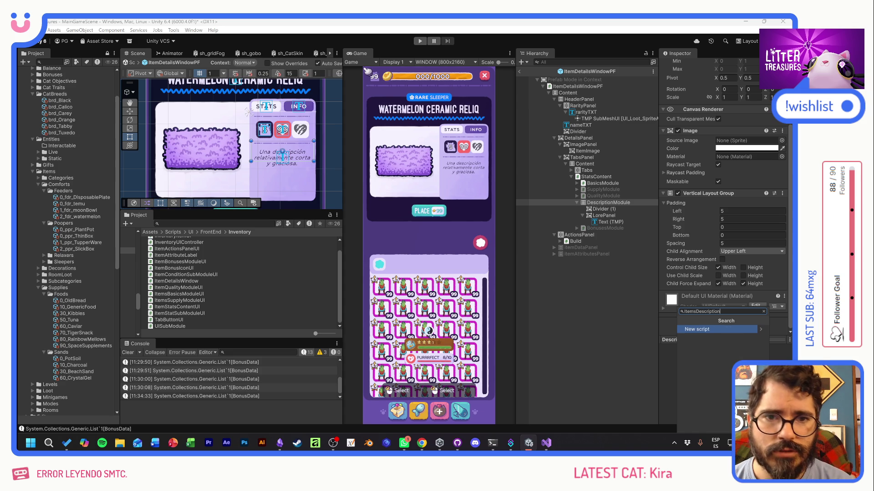
key(alt+Tab)
key(Tab)
key(Tab)
key(Tab)
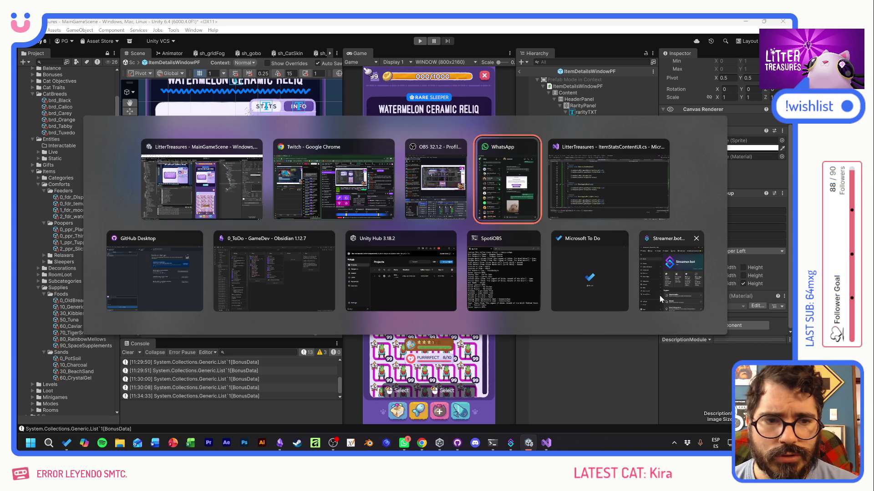
key(alt+Tab)
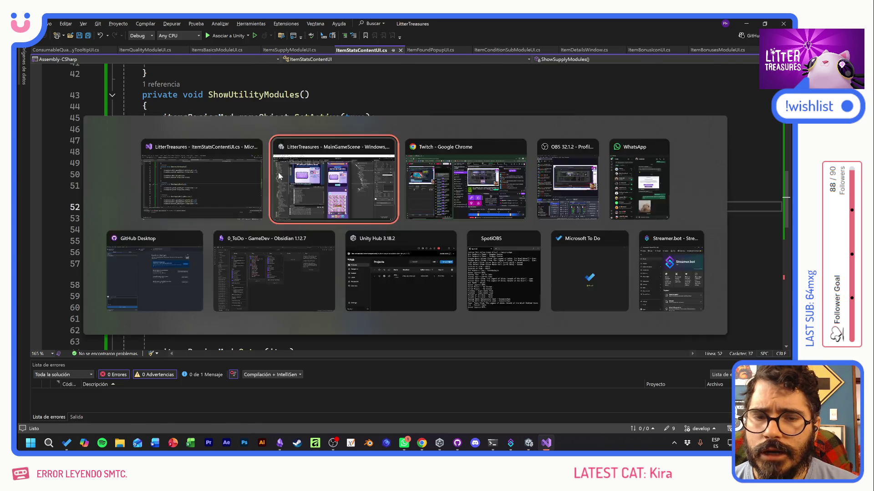
scroll(698, 239, down, 2)
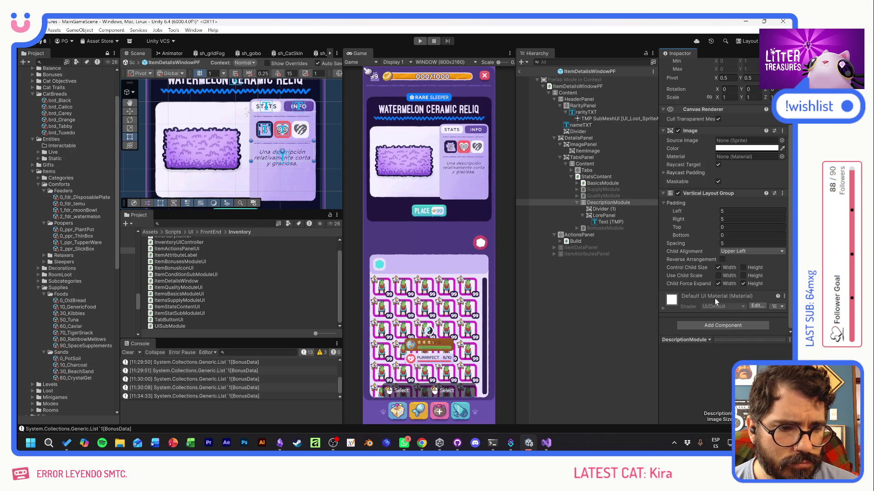
click(725, 331)
key(Left)
key(Left)
key(Left)
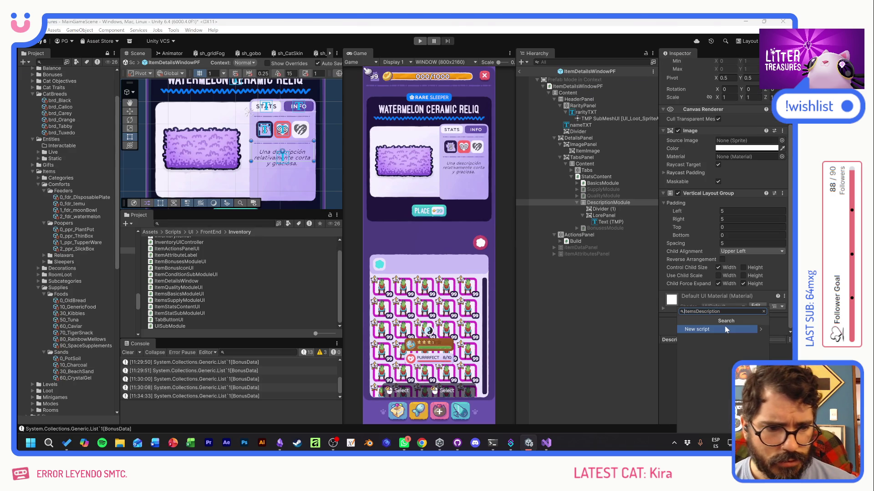
key(BackSpace)
key(End)
text(ModuleUI)
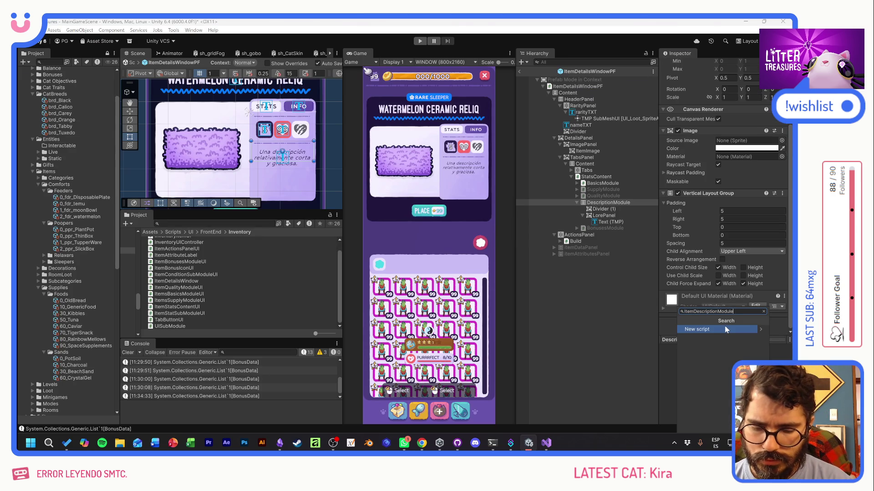
key(Return)
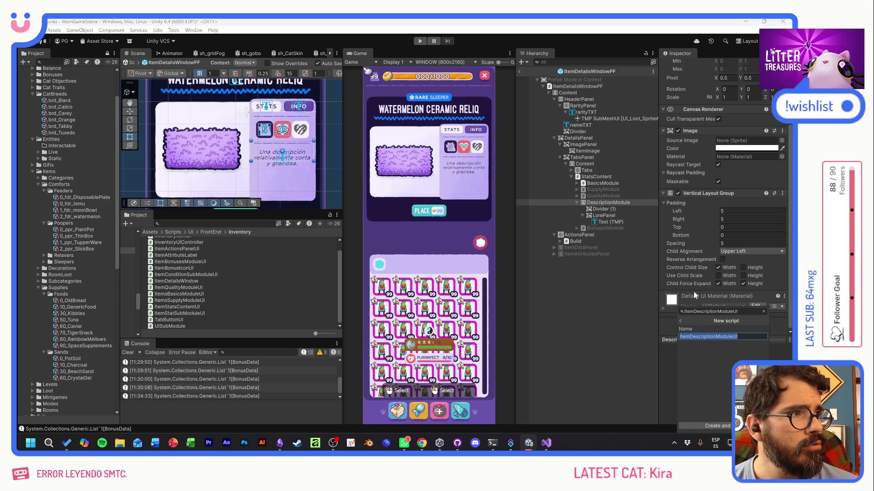
click(710, 426)
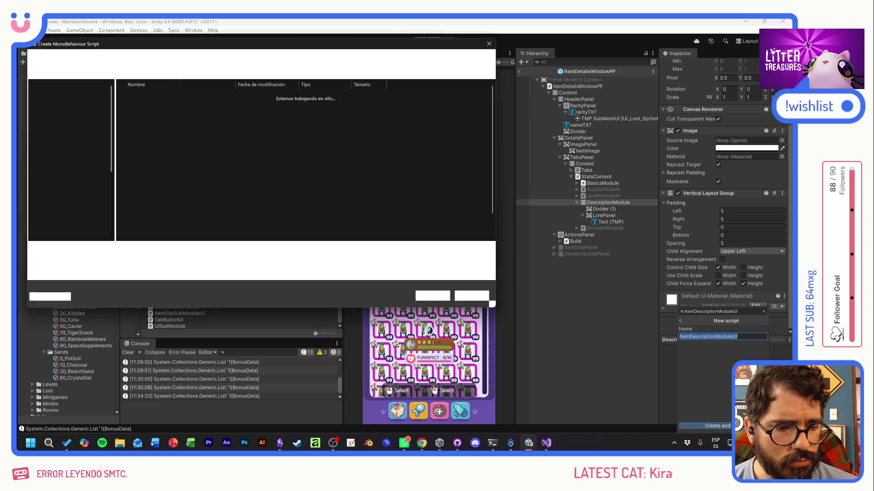
click(437, 300)
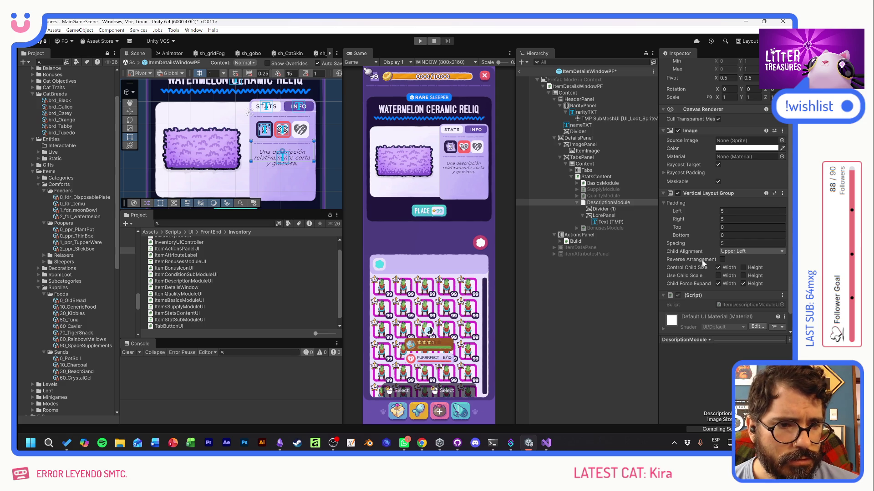
Rename the lore text object to descriptionTXT and open ItemDescriptionModuleUI in the code editor
scroll(710, 246, down, 1)
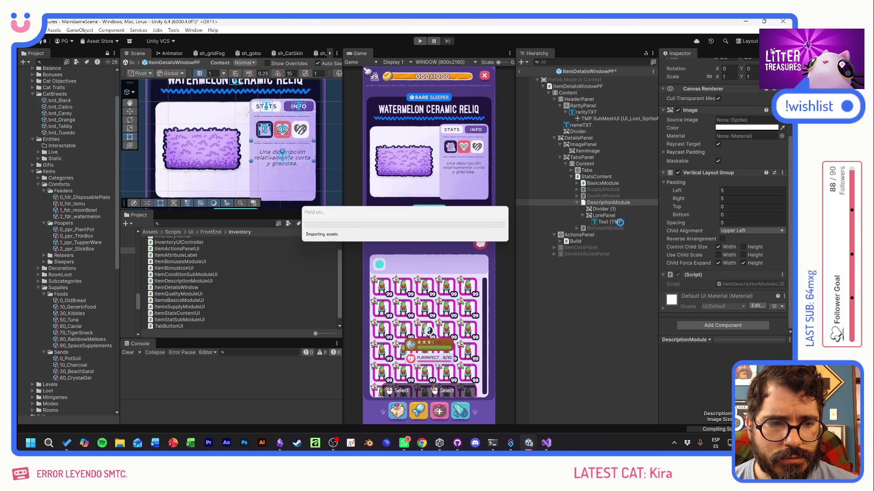
click(607, 223)
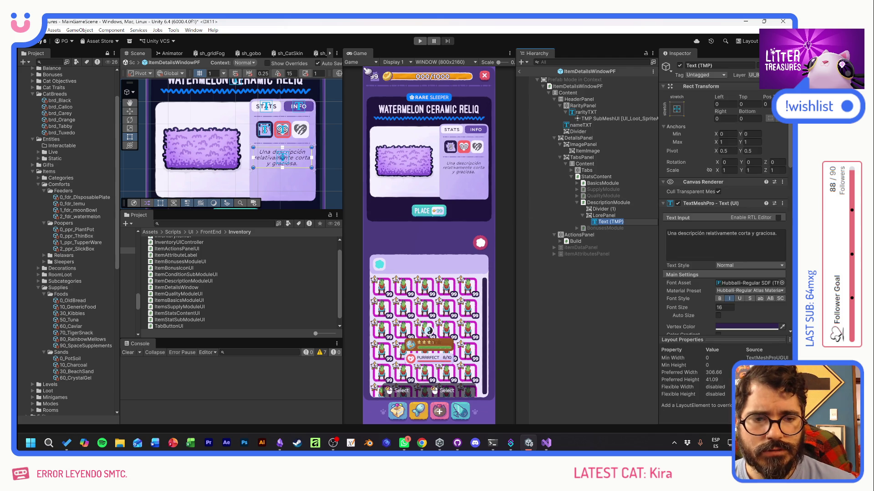
text(descriptionTXT)
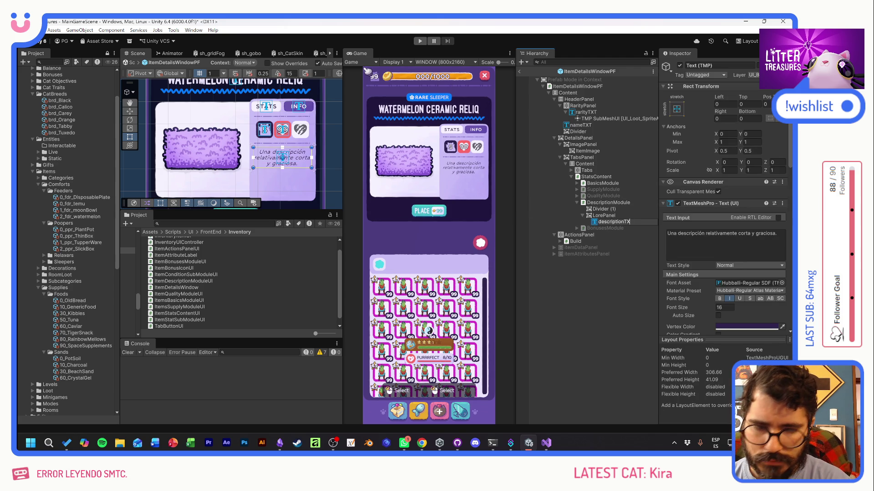
key(Return)
click(601, 216)
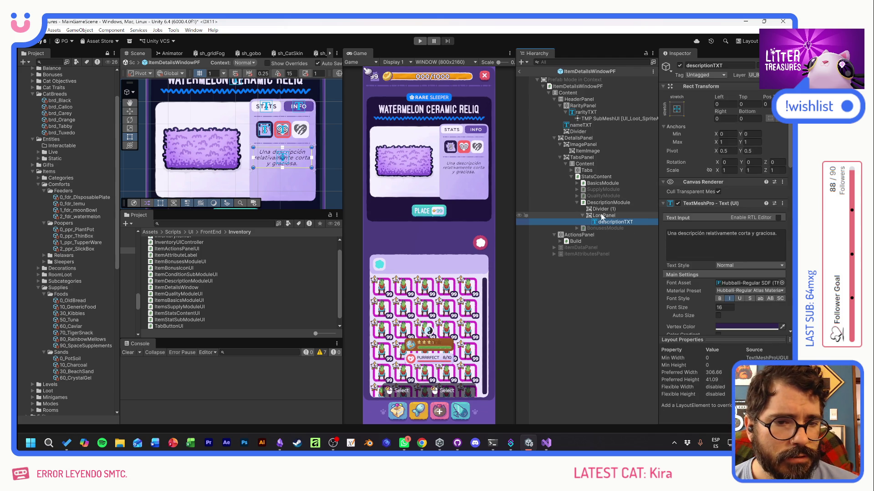
click(605, 202)
scroll(733, 293, down, 3)
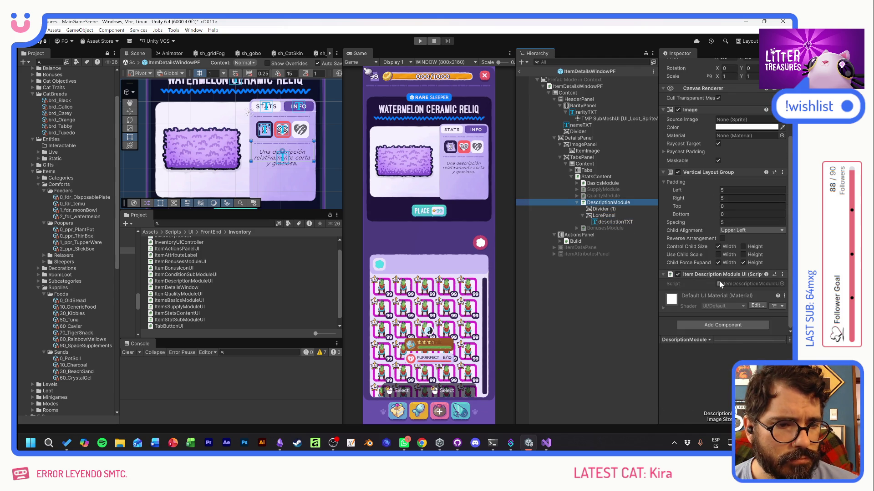
double_click(739, 284)
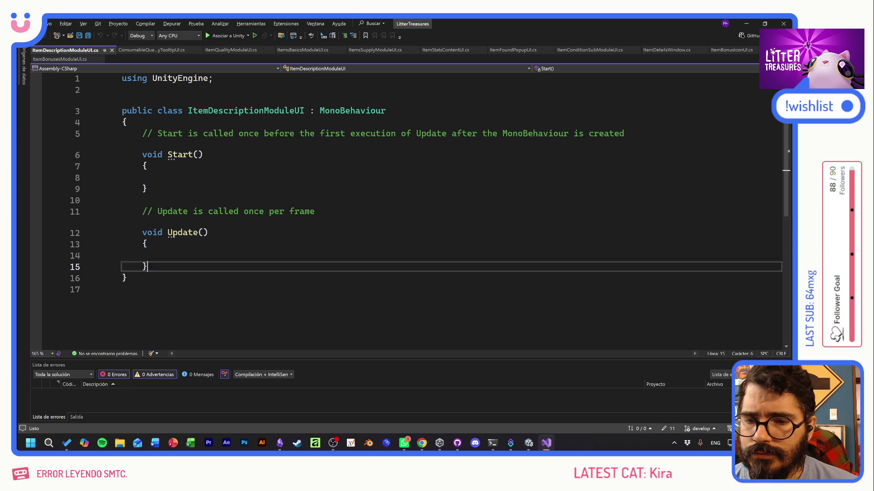
Replace the template code with an empty public void Setup(ItemData _data) method
drag(150, 266, 122, 133)
text(S)
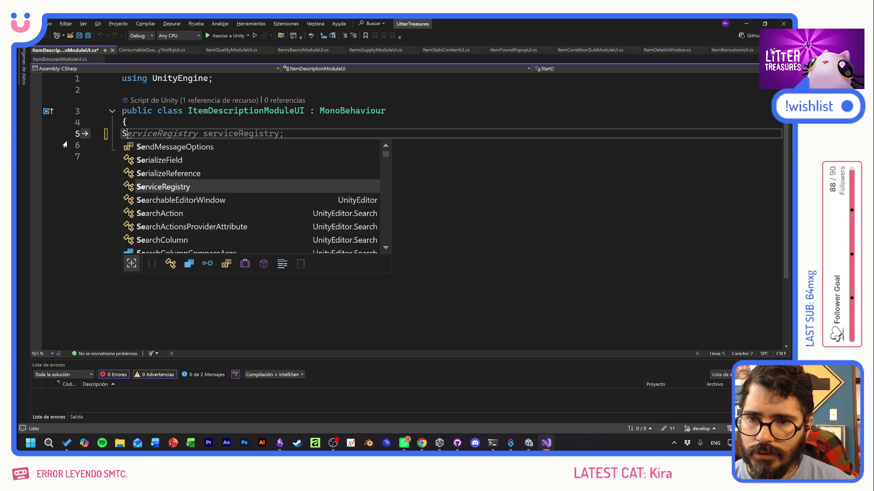
text(public voi)
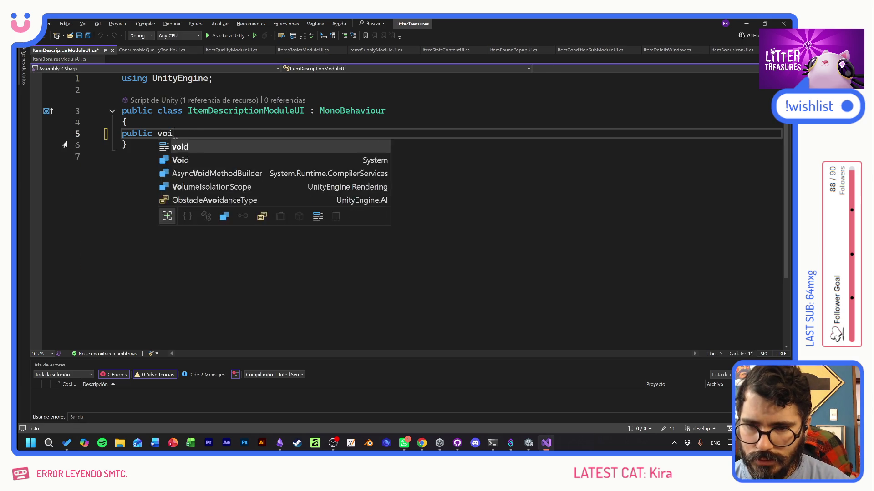
text(d Setup()
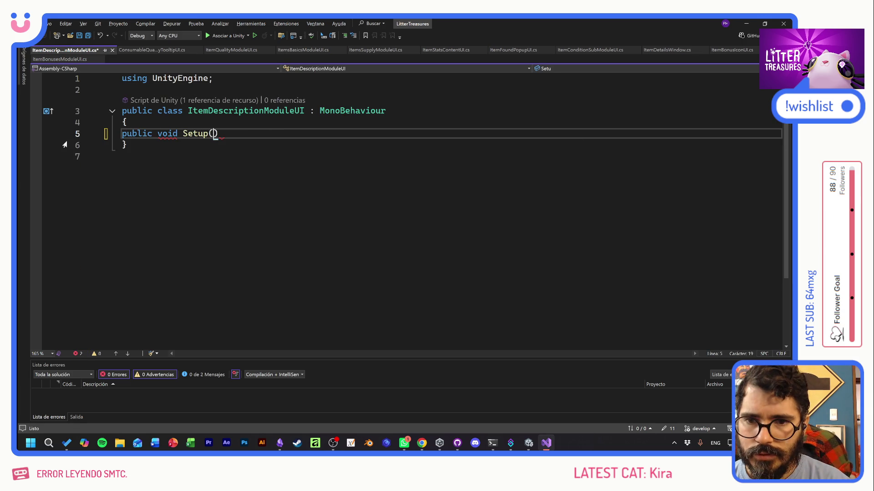
text(ItemData)
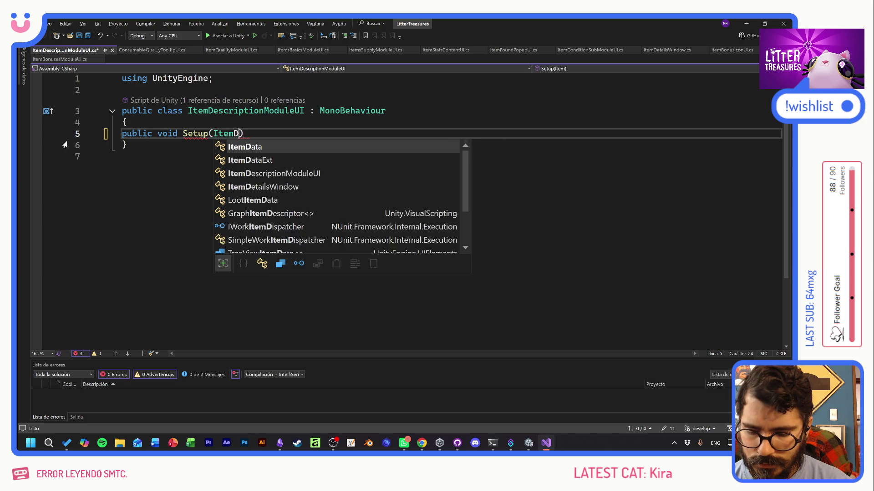
text( _data)
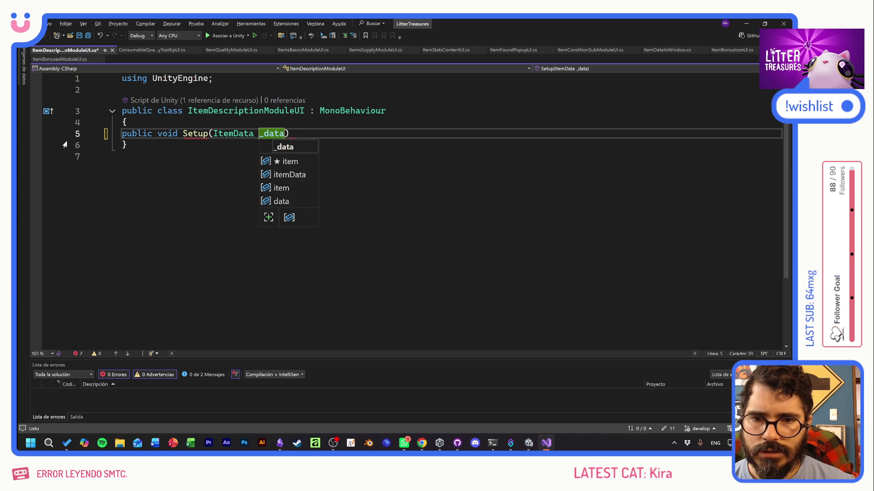
key(Escape)
text({)
key(Return)
key(Up)
key(Up)
key(Up)
key(Return)
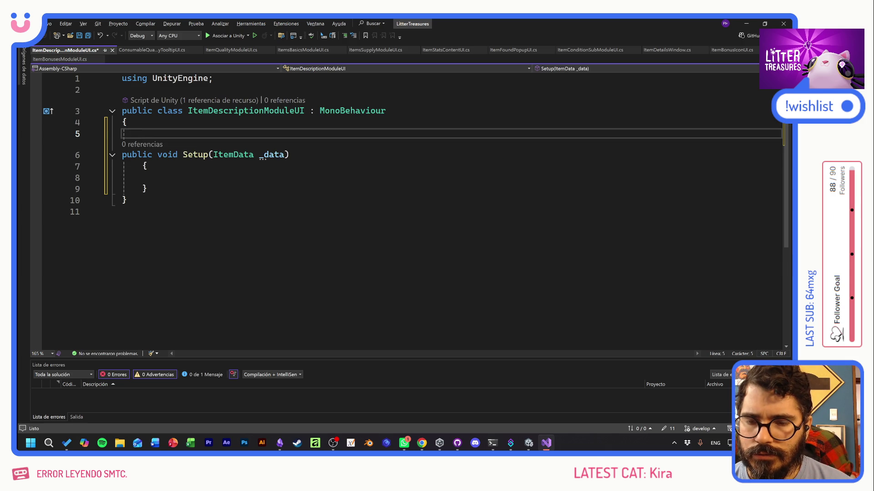
Declare a [SerializeField] TextMeshProUGUI descriptionTXT field and save the script
text([Seri)
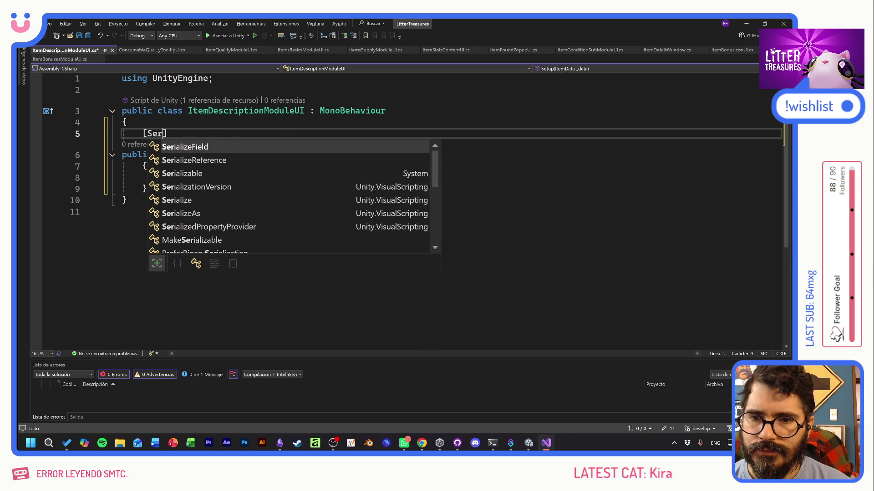
key(Tab)
text(] Texte)
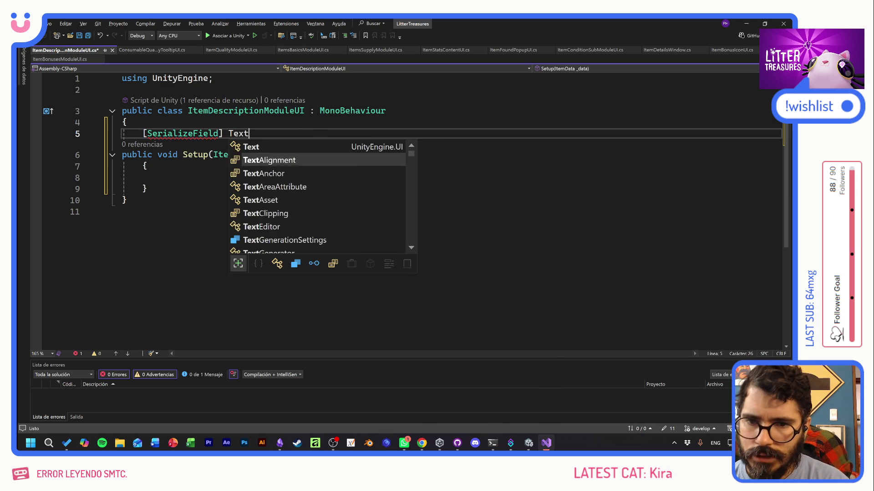
key(BackSpace)
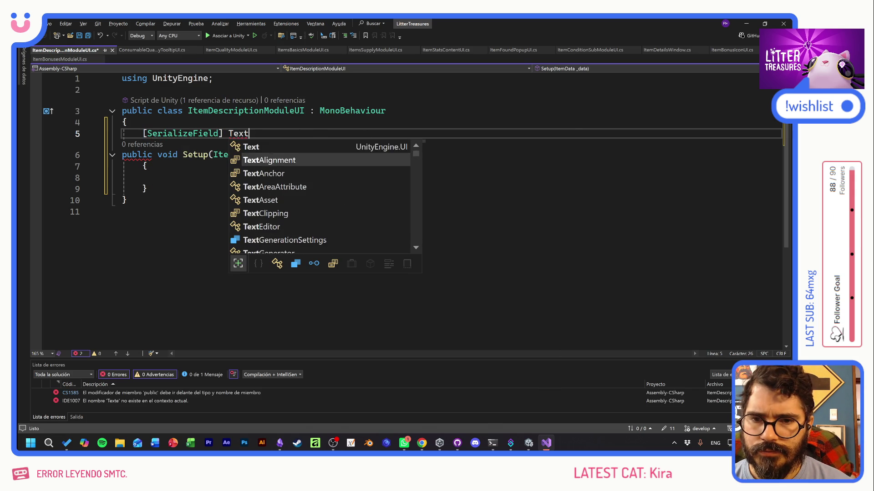
text(me)
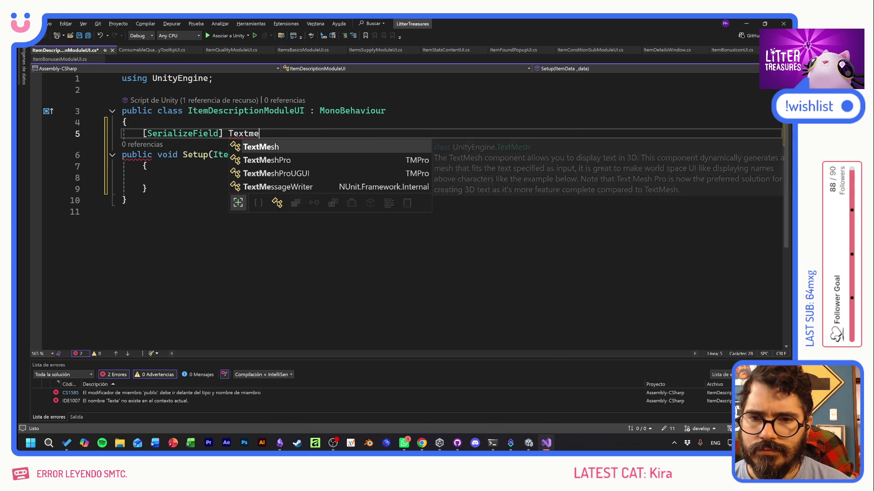
key(Down)
key(Down)
key(Tab)
text(de)
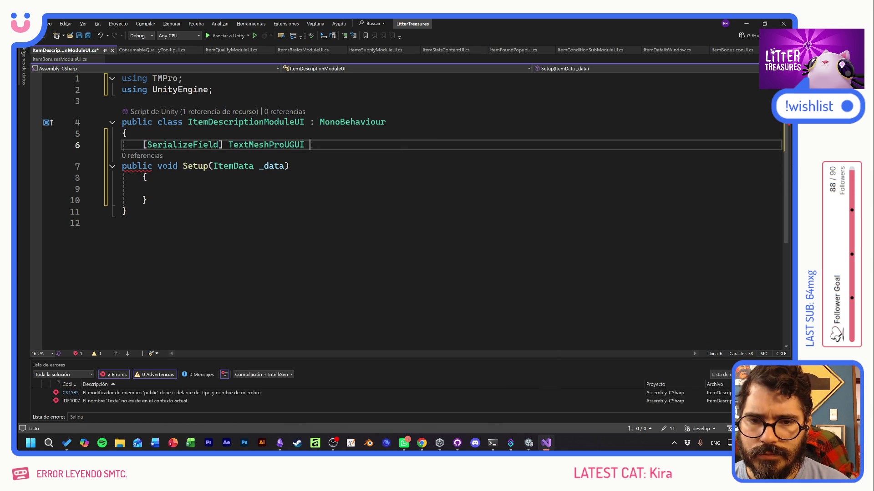
text(scritp)
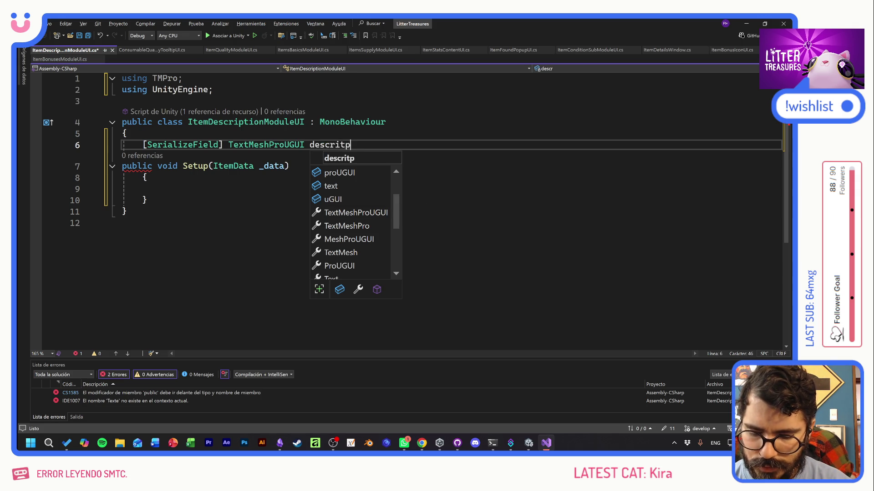
key(BackSpace)
key(BackSpace)
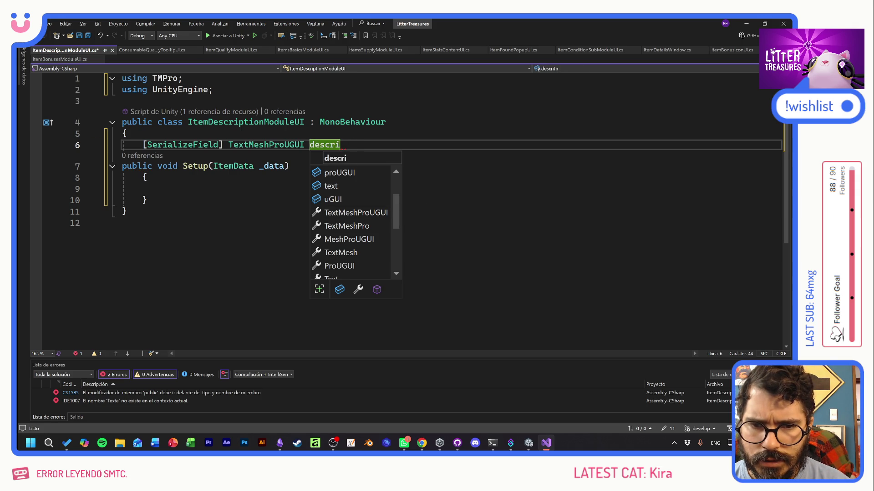
text(ptionTXT;)
key(ctrl+s)
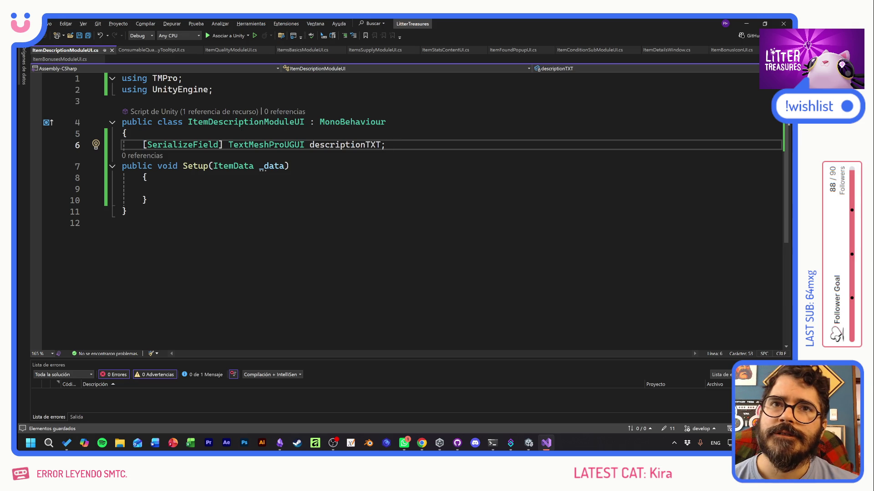
click(147, 200)
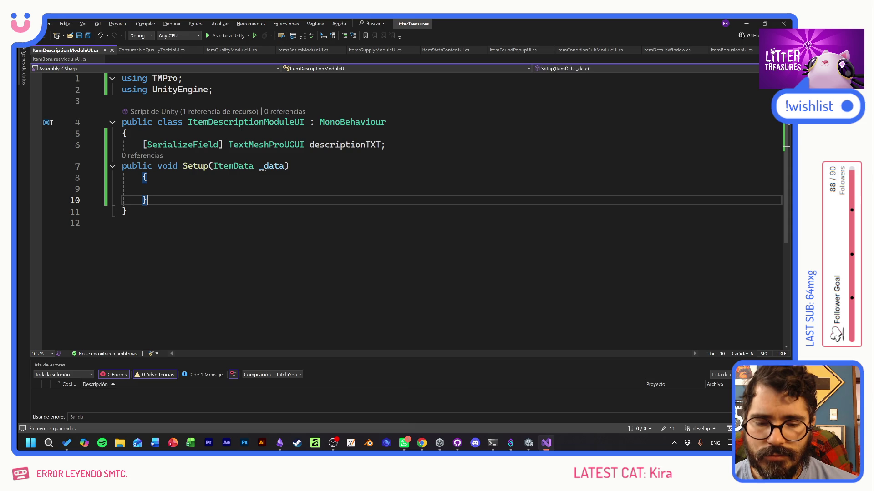
click(422, 444)
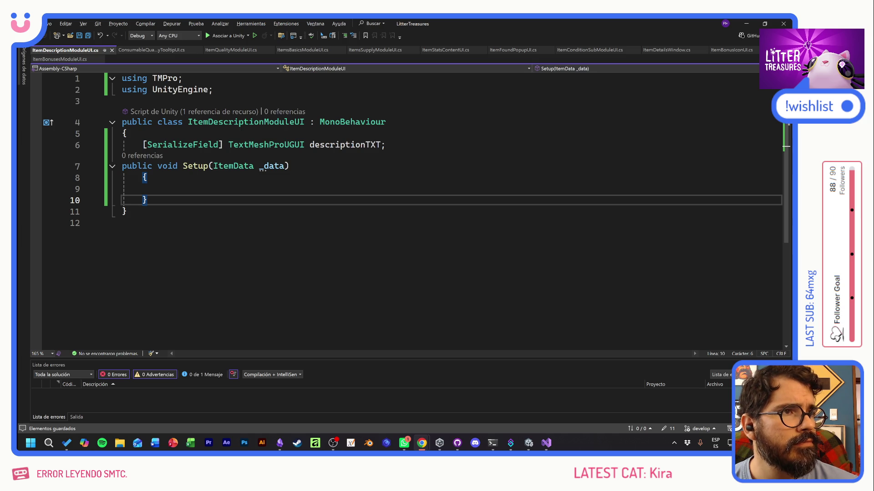
click(422, 443)
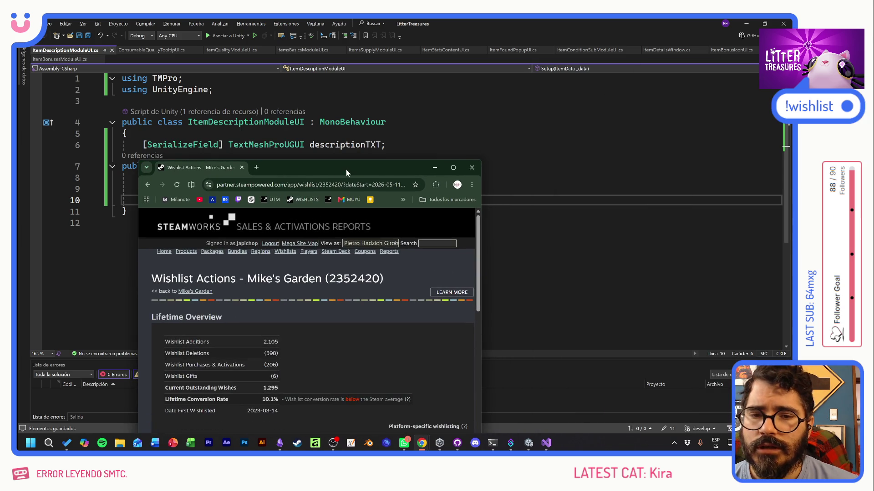
Maximize the browser and view Wishlist Actions for the last 3 months, then the last year
double_click(345, 170)
scroll(332, 286, down, 4)
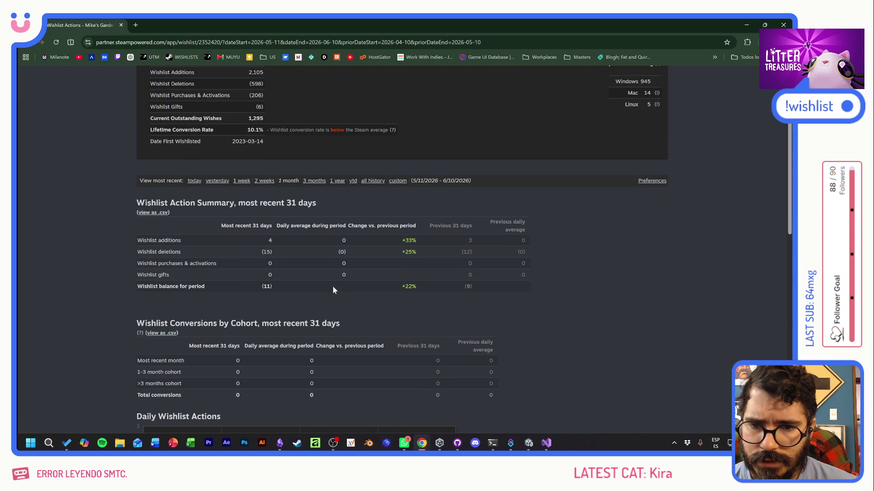
click(315, 181)
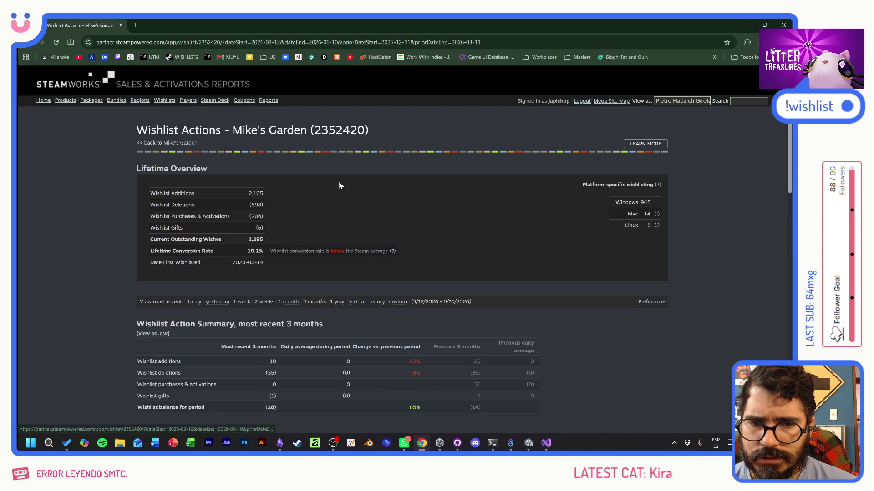
scroll(369, 282, down, 3)
click(337, 181)
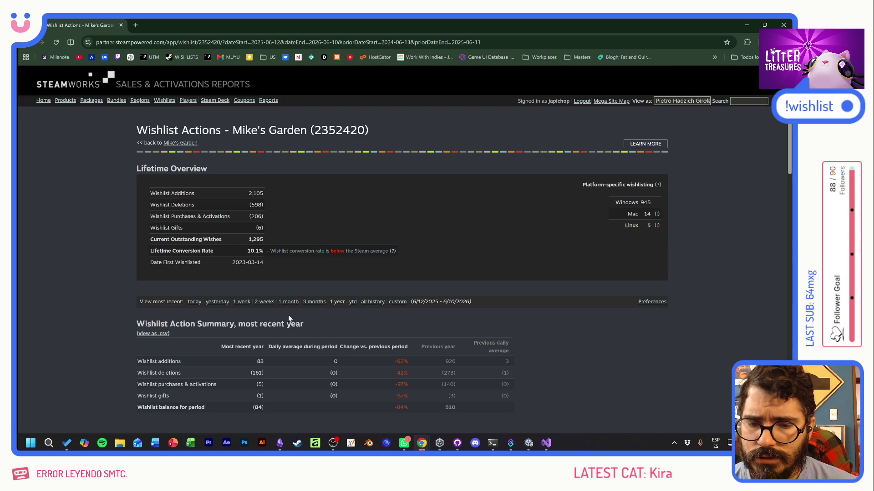
click(297, 363)
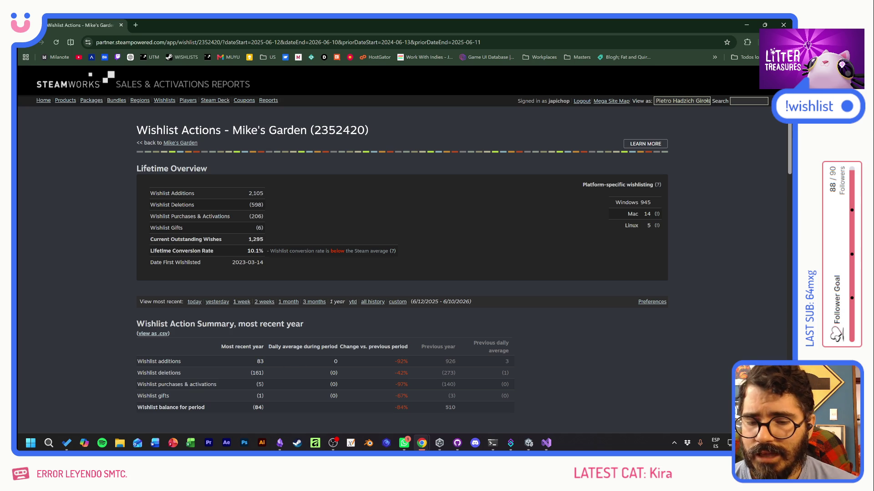
scroll(301, 342, down, 2)
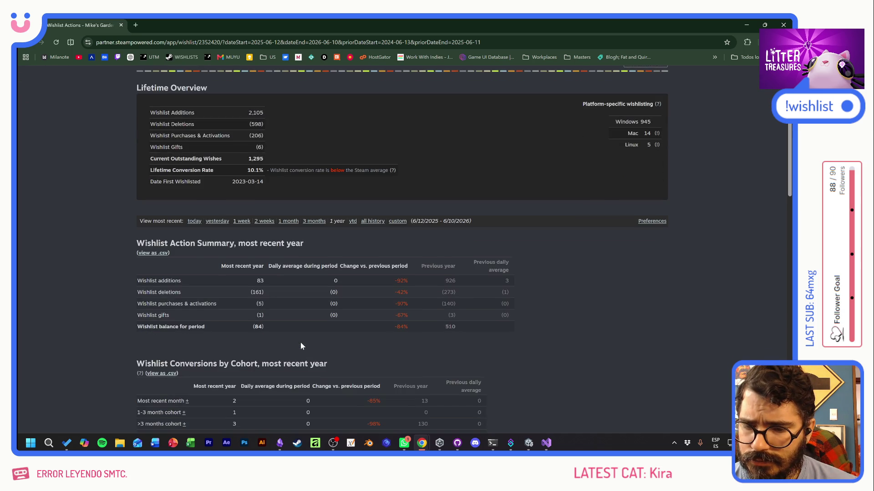
scroll(300, 343, up, 2)
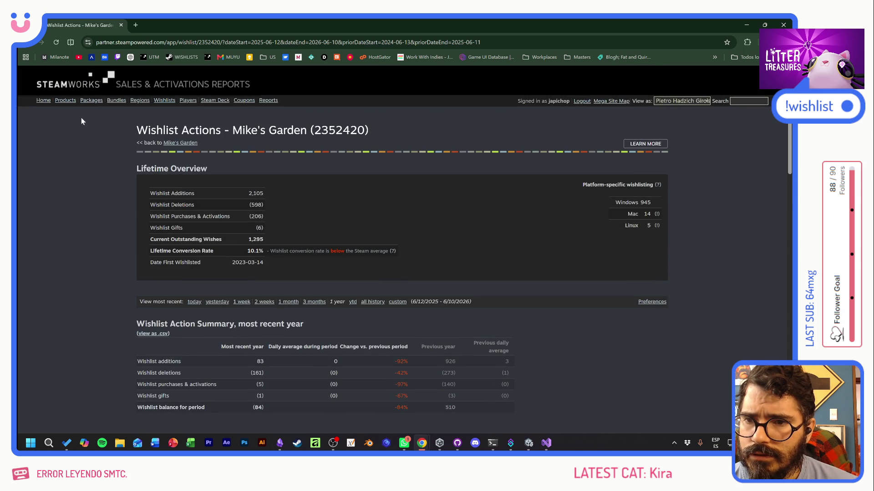
Check Mike's Garden's game details for the last month and open its Steam store page
click(177, 143)
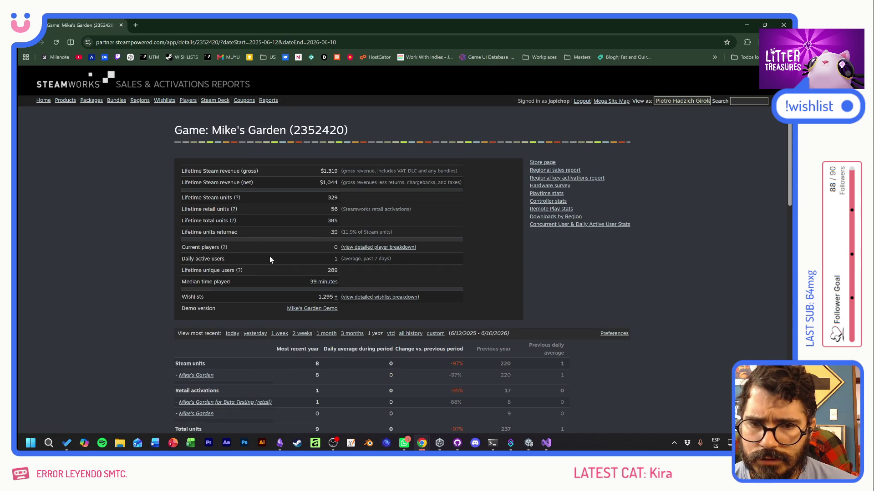
scroll(373, 343, down, 2)
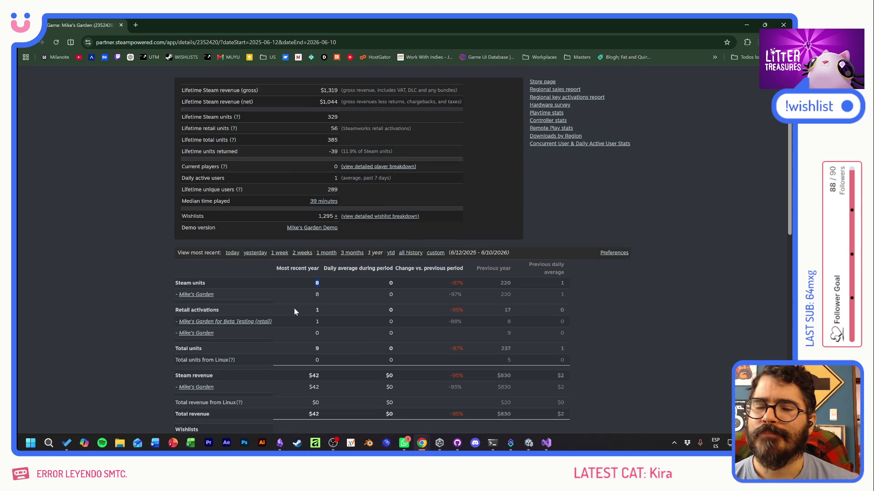
click(324, 254)
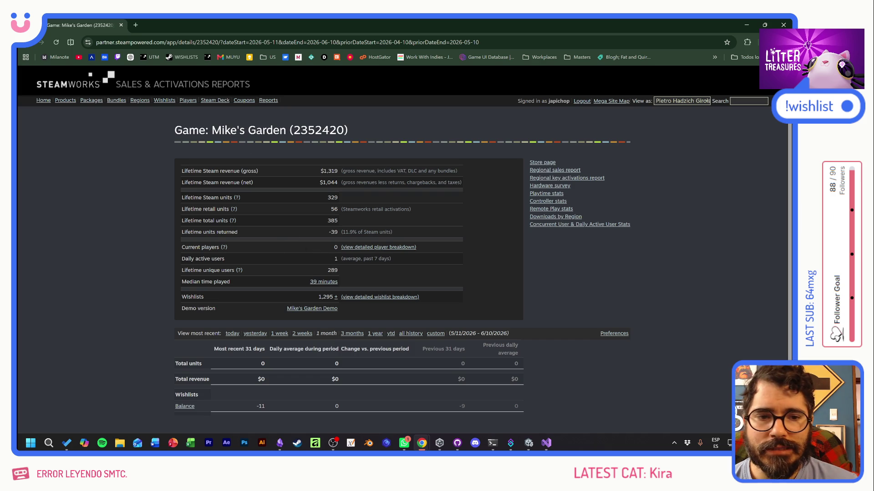
click(540, 163)
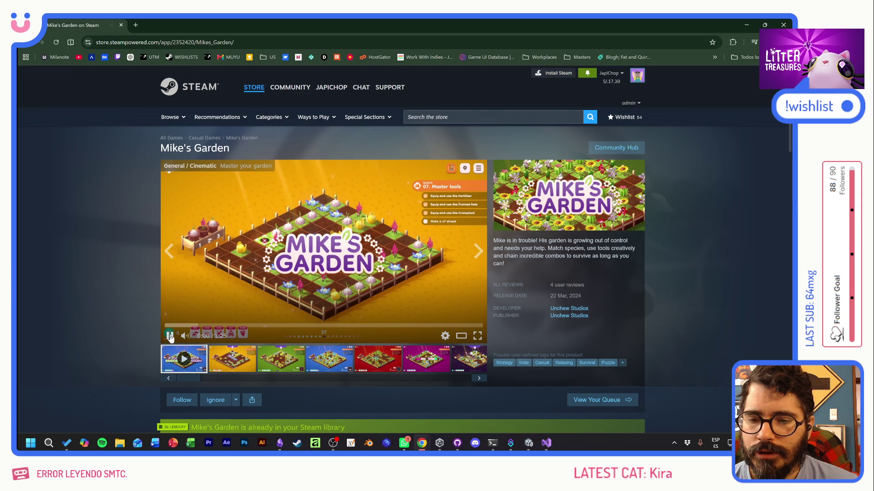
Pause and then resume the Mike's Garden trailer
click(169, 336)
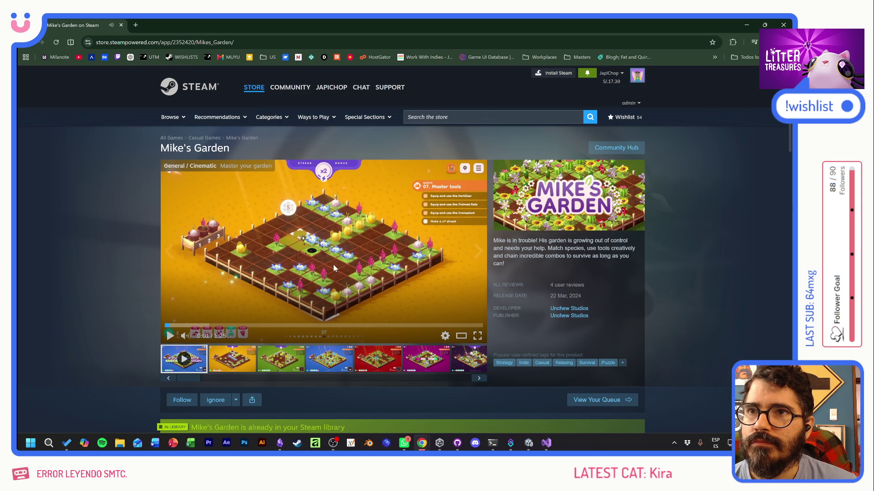
click(170, 337)
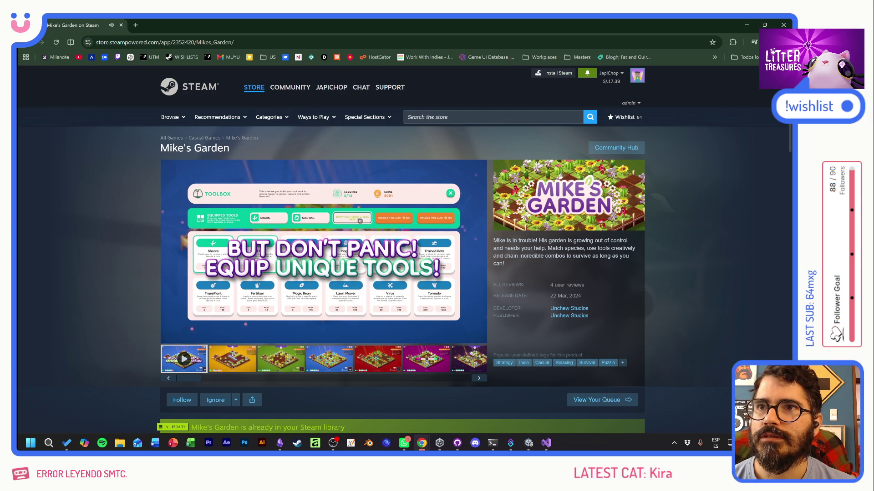
mouse_move(345, 262)
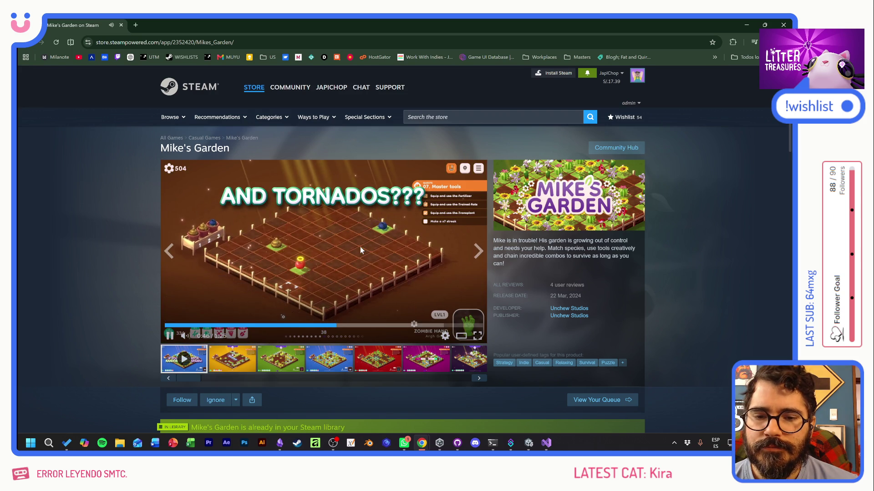
Browse the screenshot thumbnails, passing the purple level and ending on the red level
click(478, 377)
click(476, 369)
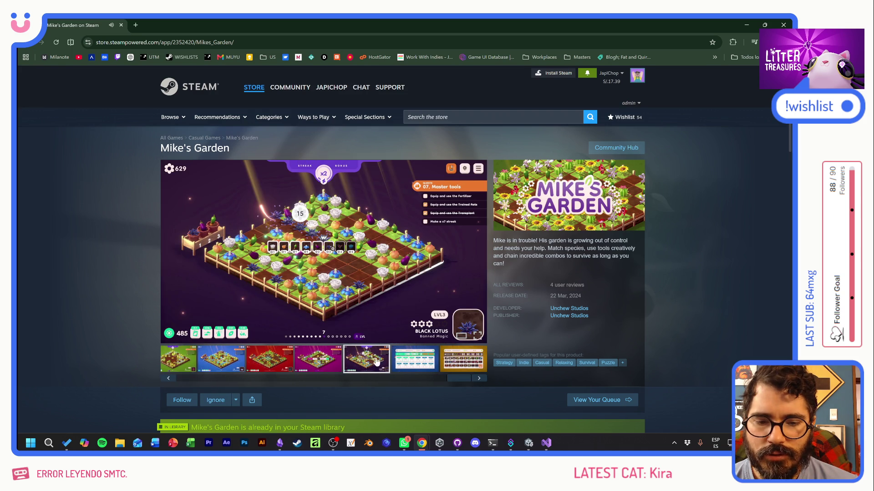
click(426, 363)
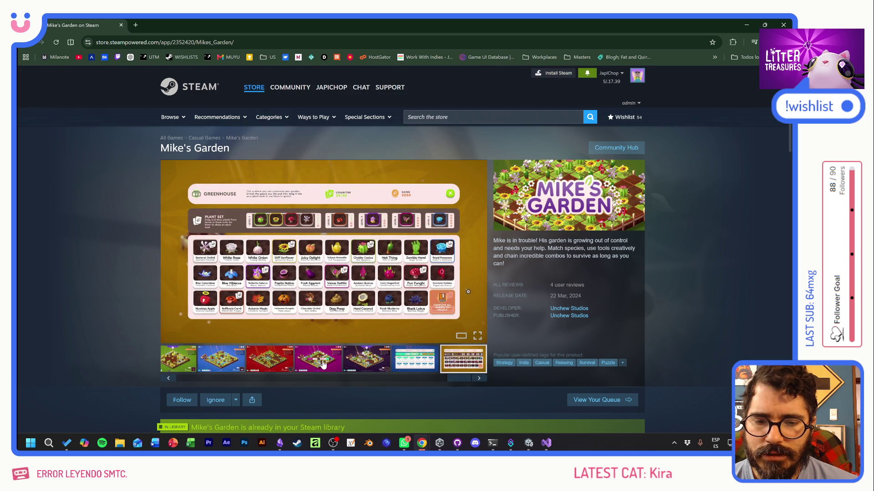
click(322, 363)
click(275, 362)
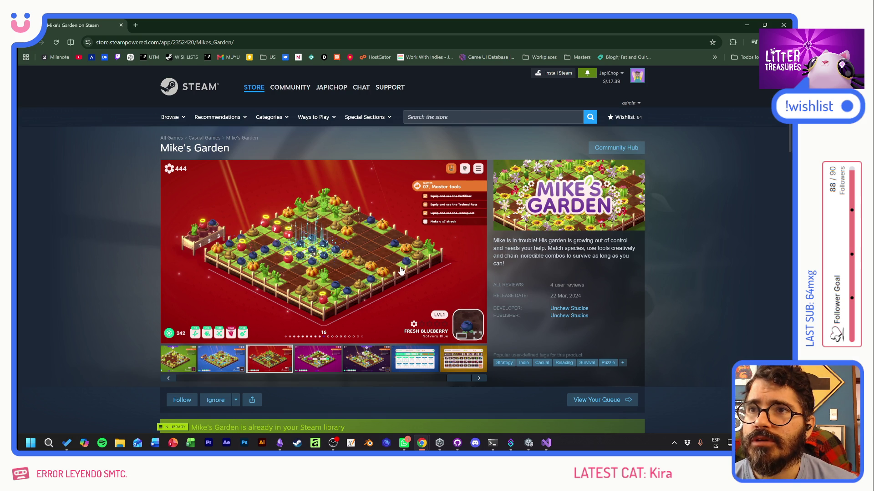
click(558, 285)
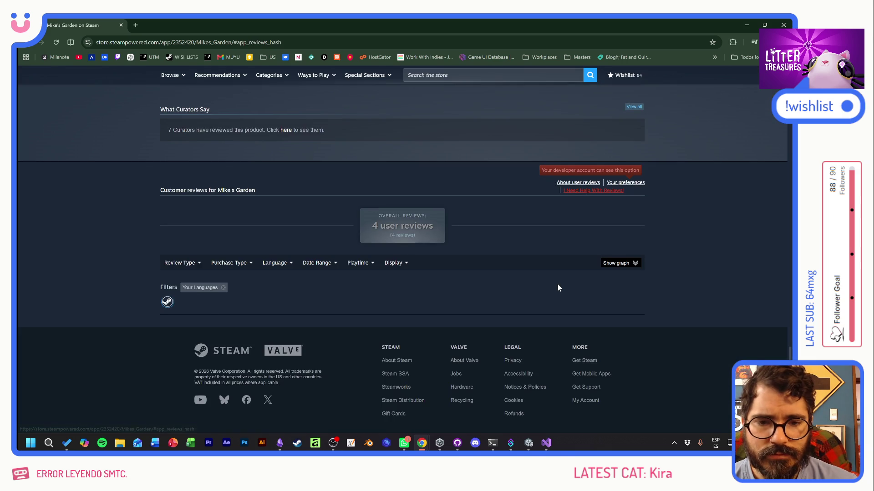
scroll(524, 291, down, 5)
scroll(528, 298, down, 9)
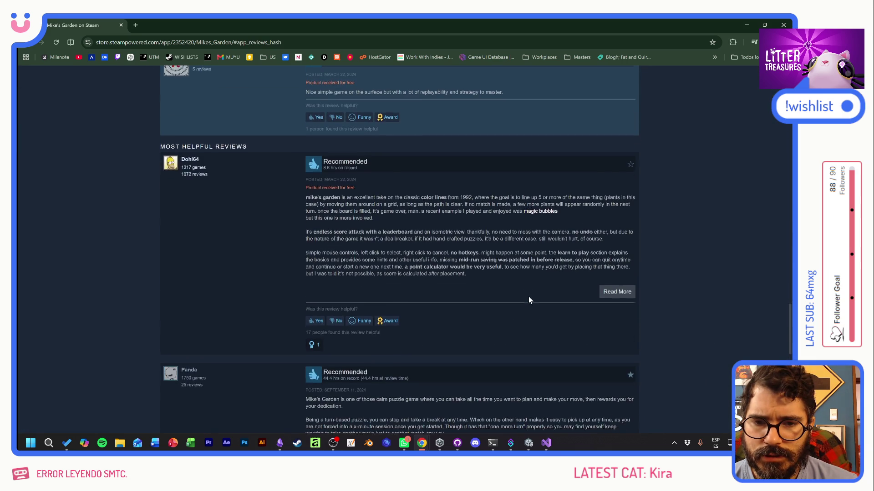
scroll(528, 300, up, 3)
scroll(528, 298, up, 15)
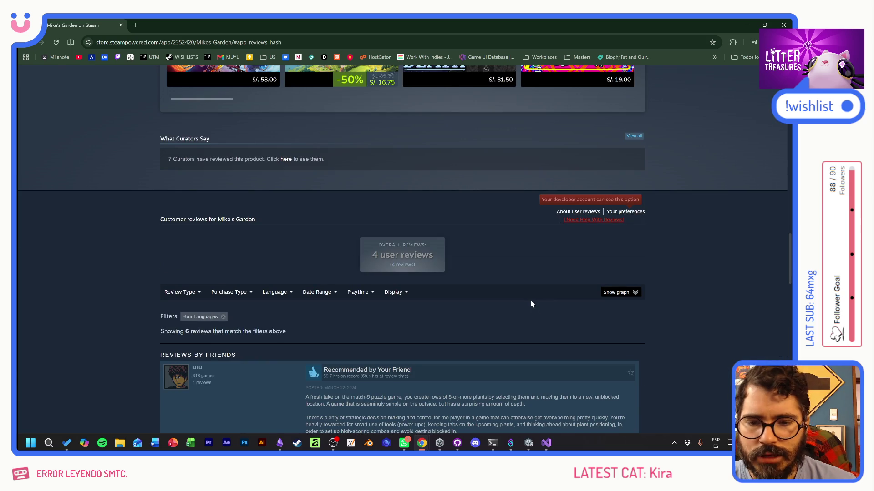
click(224, 319)
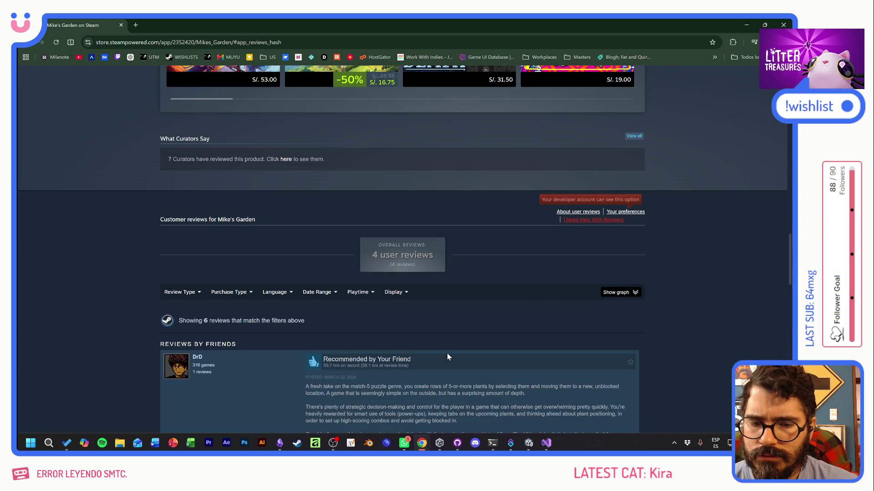
scroll(488, 351, down, 15)
scroll(487, 348, down, 5)
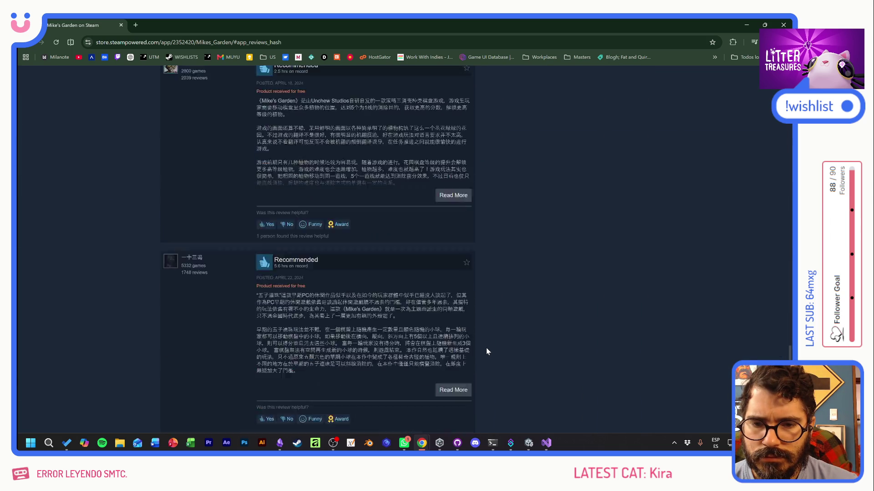
scroll(481, 348, up, 15)
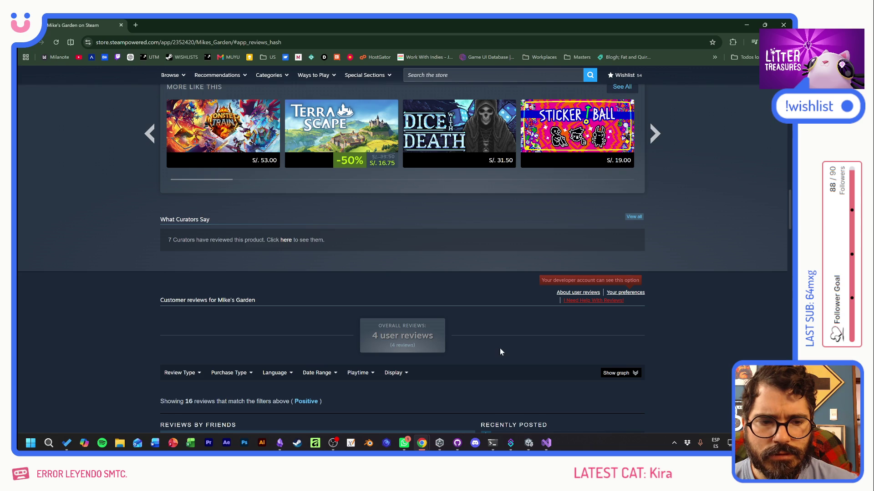
click(26, 43)
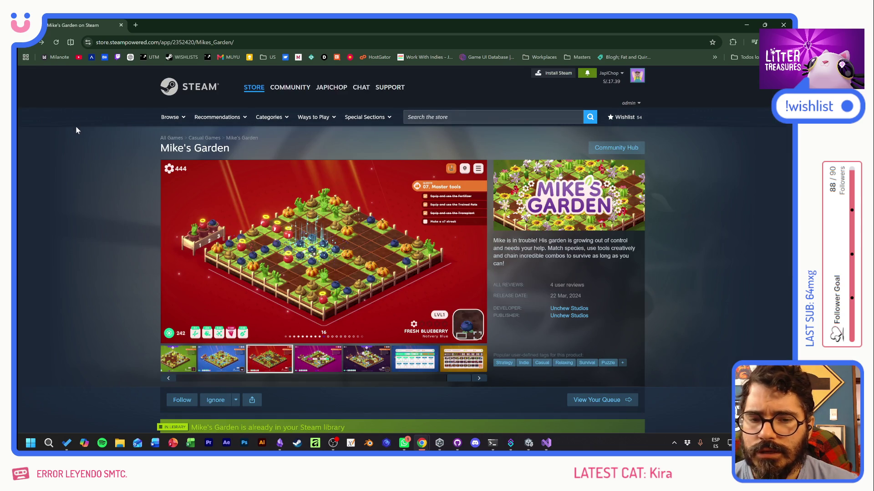
scroll(659, 307, down, 4)
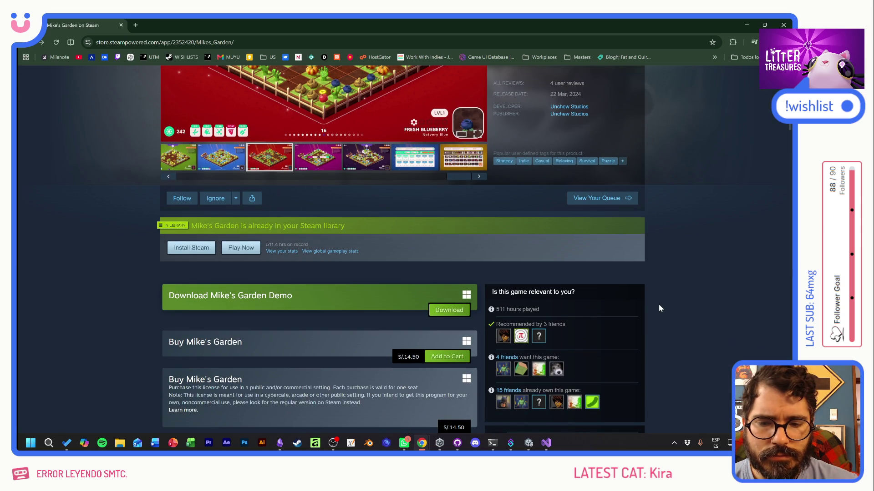
scroll(597, 294, up, 3)
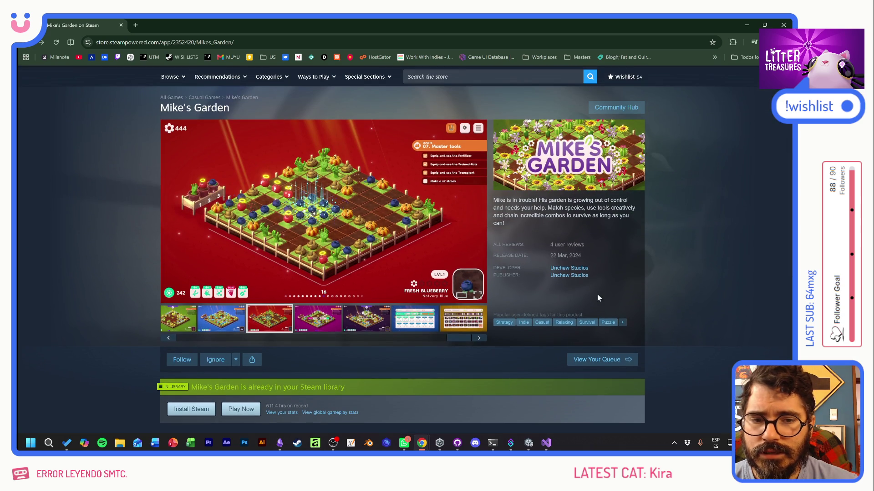
scroll(395, 306, down, 5)
scroll(395, 305, down, 15)
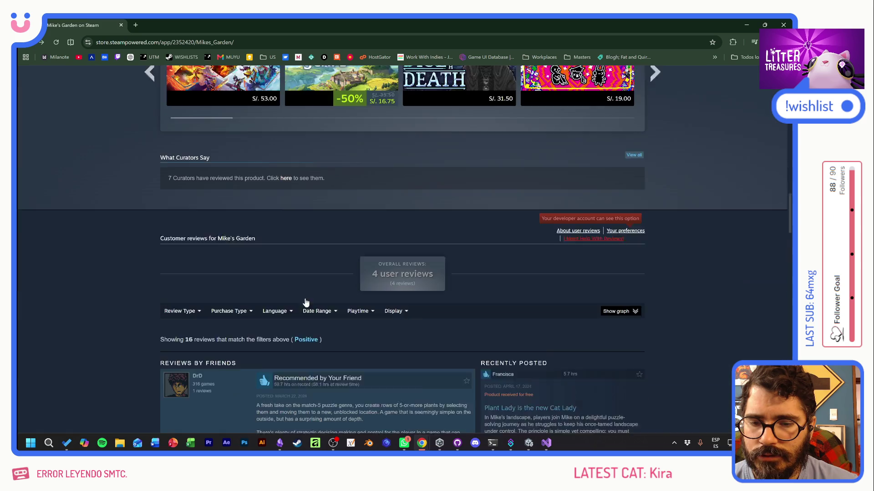
scroll(316, 302, up, 3)
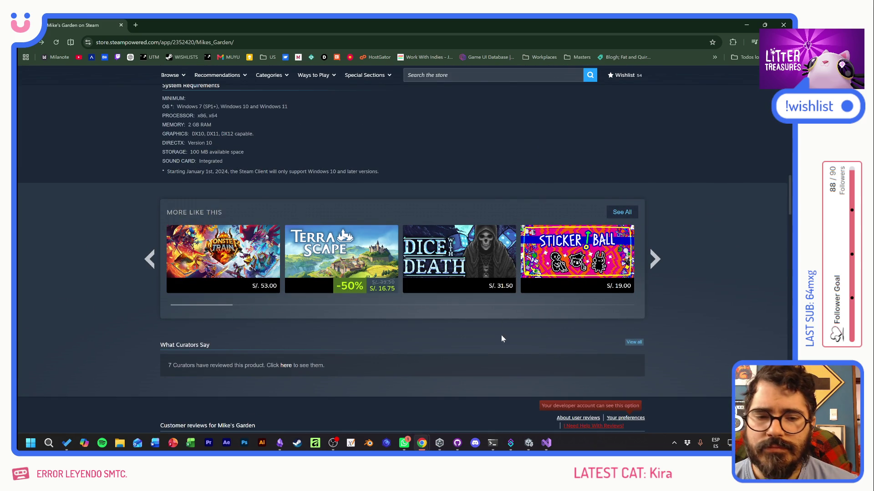
scroll(501, 338, up, 10)
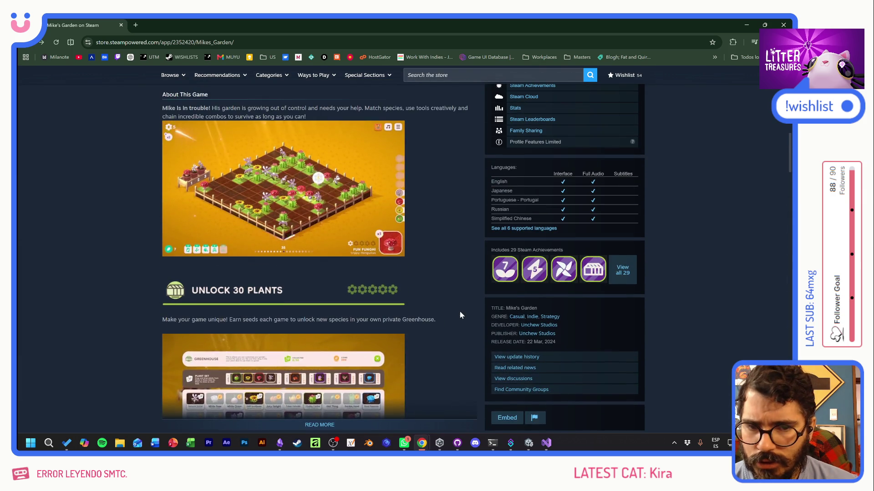
scroll(460, 312, up, 5)
scroll(392, 354, up, 5)
scroll(392, 354, up, 2)
scroll(392, 354, up, 1)
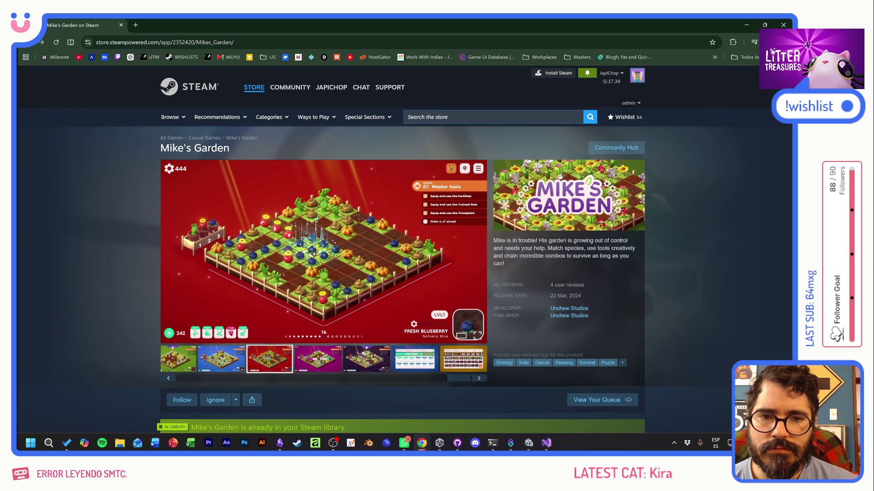
Search the Steam store for Ragdoll Universe and open the RAGDOLL UNIVERSE page
click(407, 116)
text(ragdoll un)
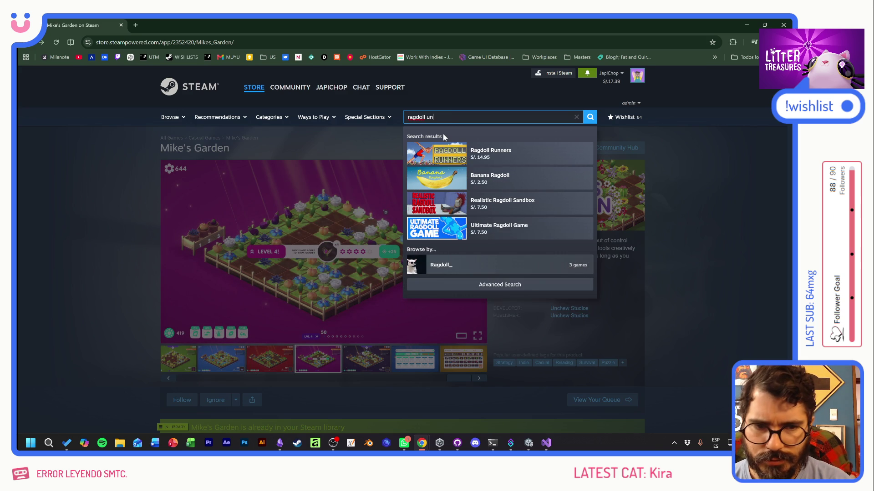
text(i)
click(460, 159)
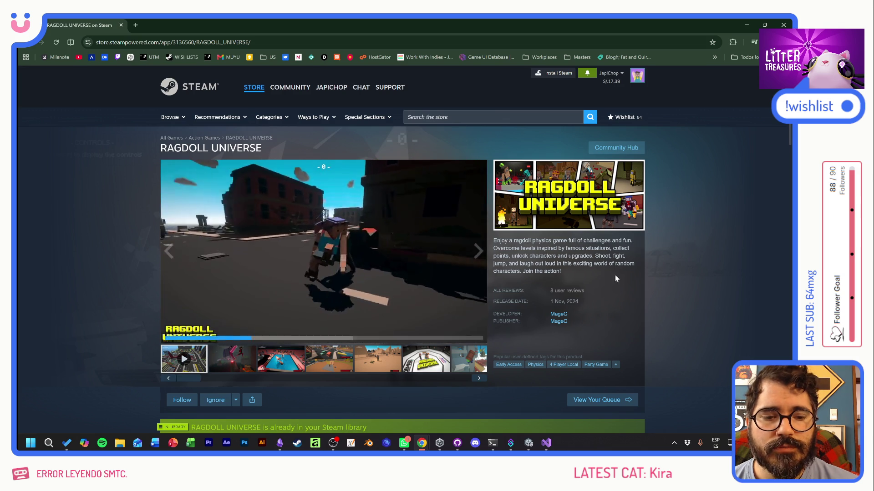
scroll(678, 278, down, 3)
Check MageC's other games, reopen the RAGDOLL UNIVERSE store page, skim it, then close it
click(558, 193)
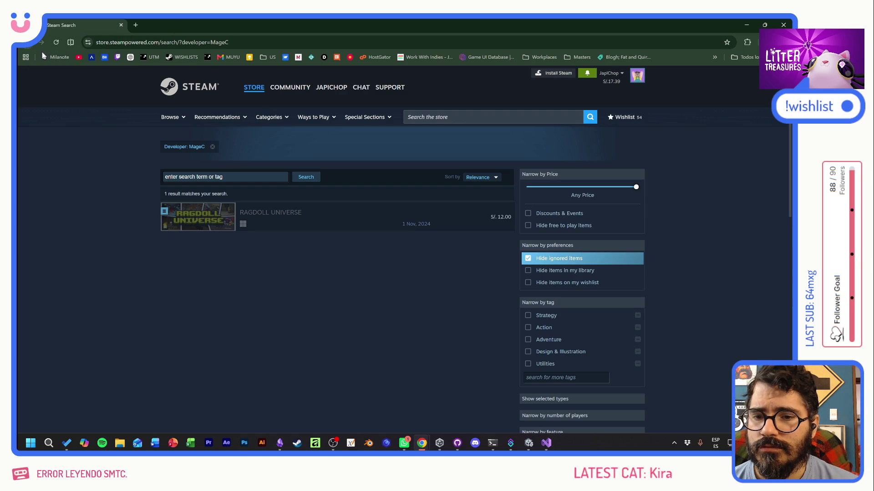
click(209, 221)
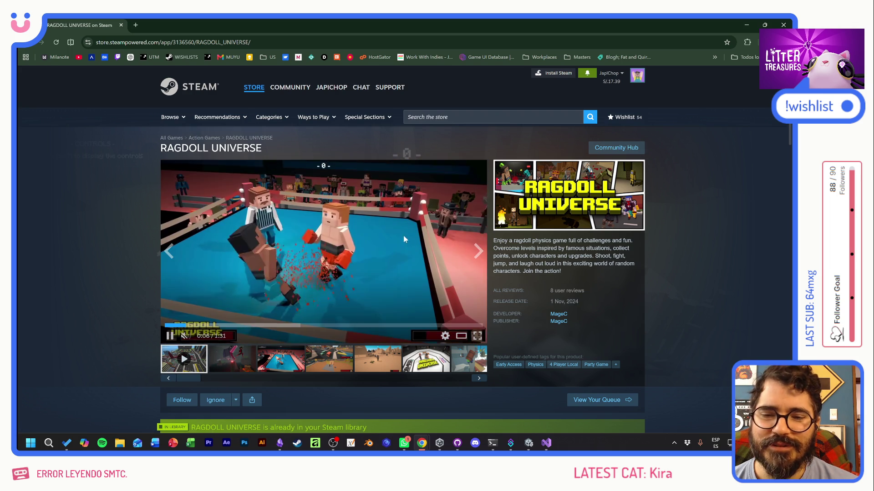
scroll(102, 280, down, 7)
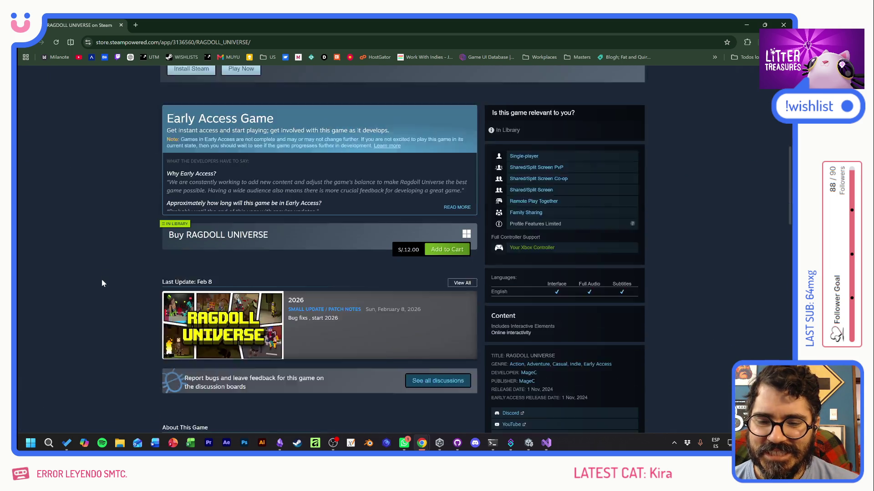
scroll(102, 280, down, 5)
scroll(100, 279, up, 15)
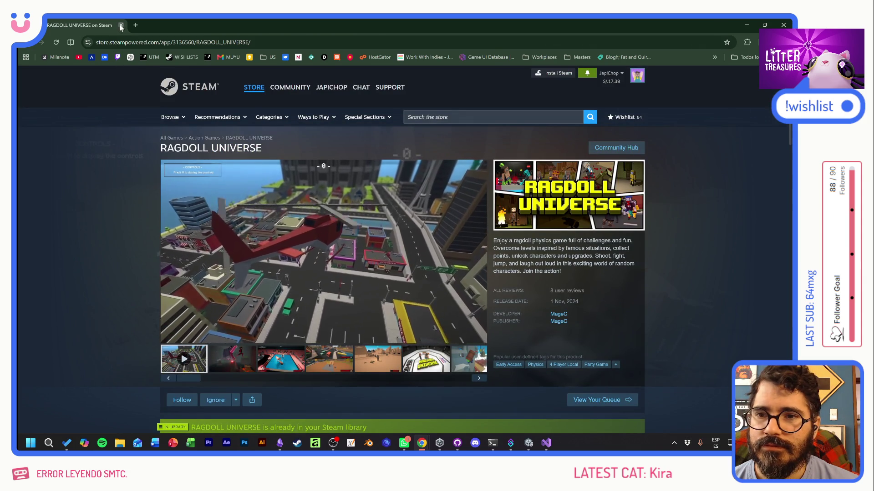
click(120, 26)
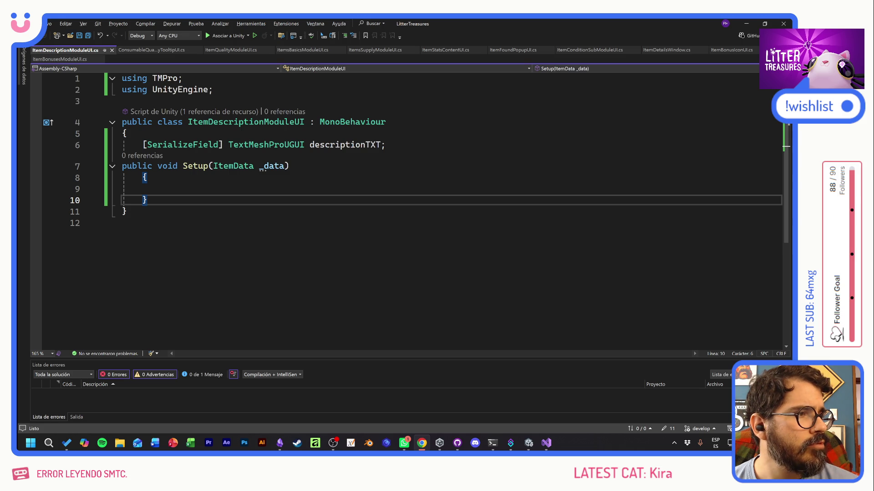
key(alt+Tab)
Maximize the San Matias store window and view its fourth to sixth screenshots
drag(365, 204, 330, 196)
double_click(326, 204)
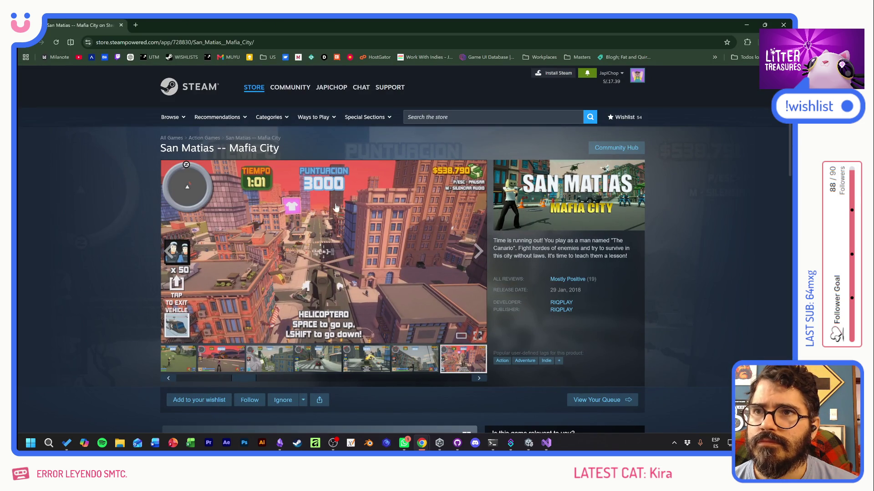
click(319, 359)
click(364, 359)
click(406, 361)
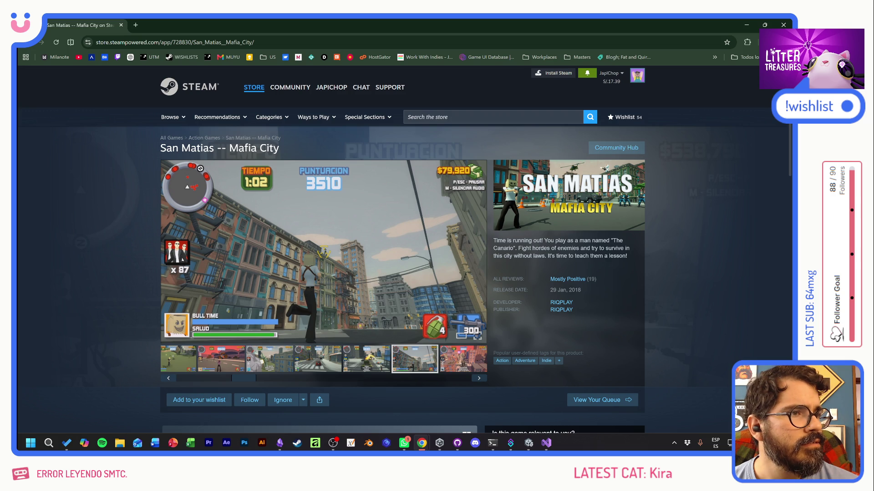
Maximize the All To Race window, view its fourth to sixth screenshots, and play the dirt-track video
mouse_move(296, 238)
mouse_down()
mouse_move(286, 188)
mouse_move(312, 132)
mouse_move(309, 120)
mouse_move(304, 127)
mouse_up()
double_click(304, 127)
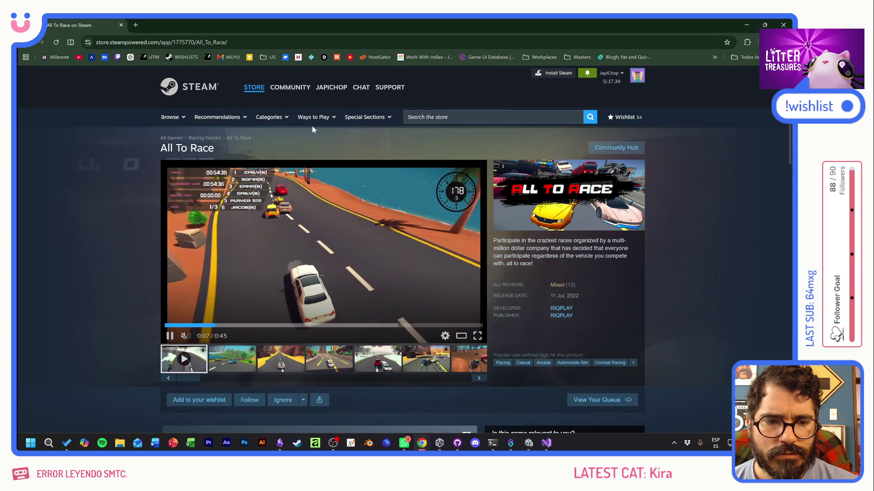
click(334, 359)
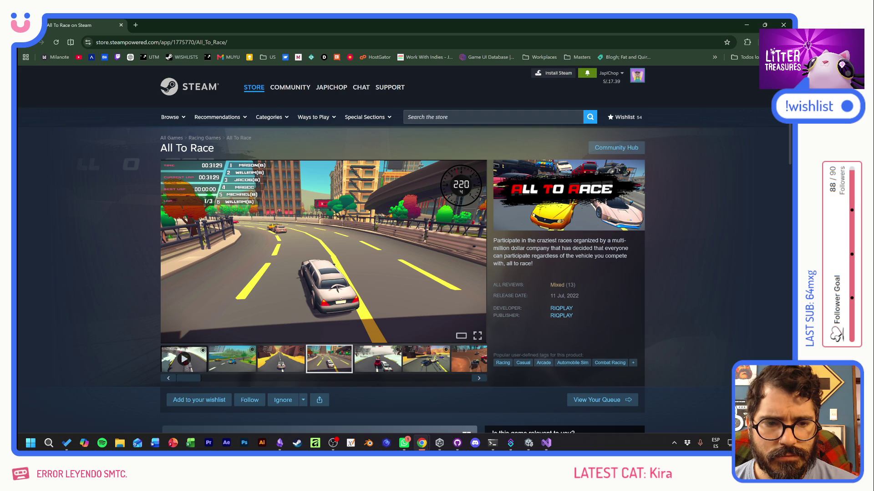
click(392, 364)
click(425, 364)
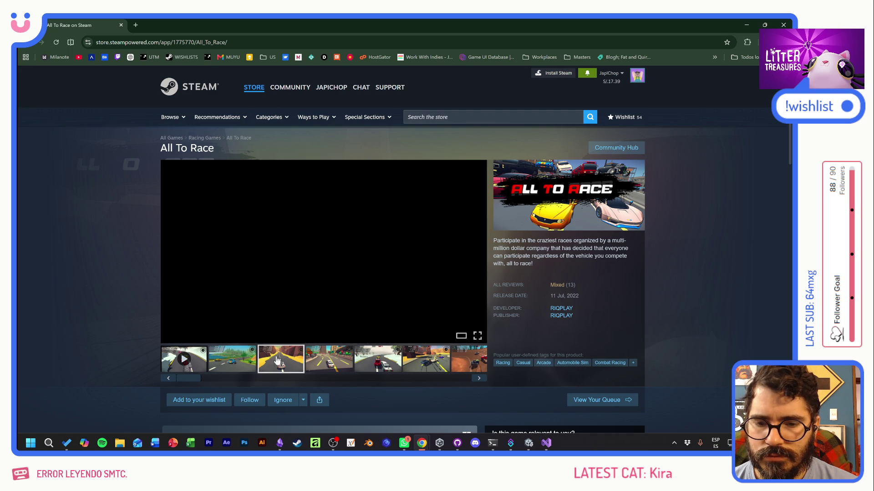
click(469, 364)
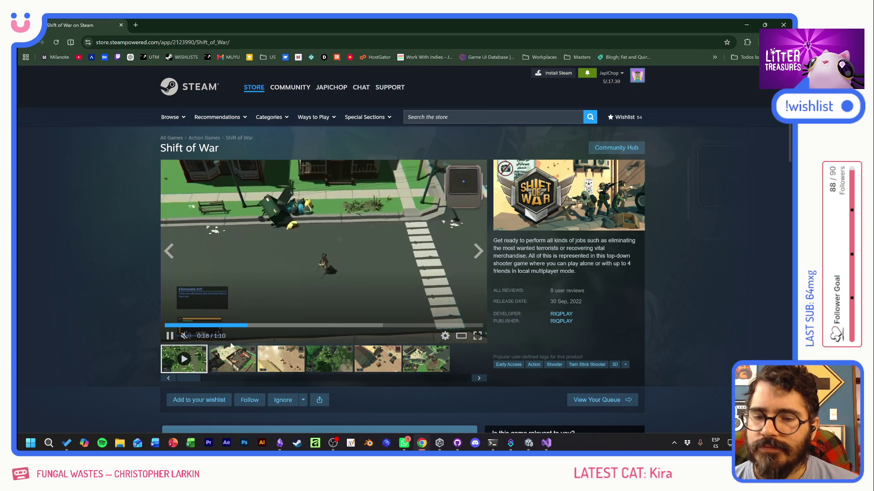
Browse the Shift of War screenshots: jungle, village, desert and four-panel views
click(281, 360)
click(323, 364)
click(380, 364)
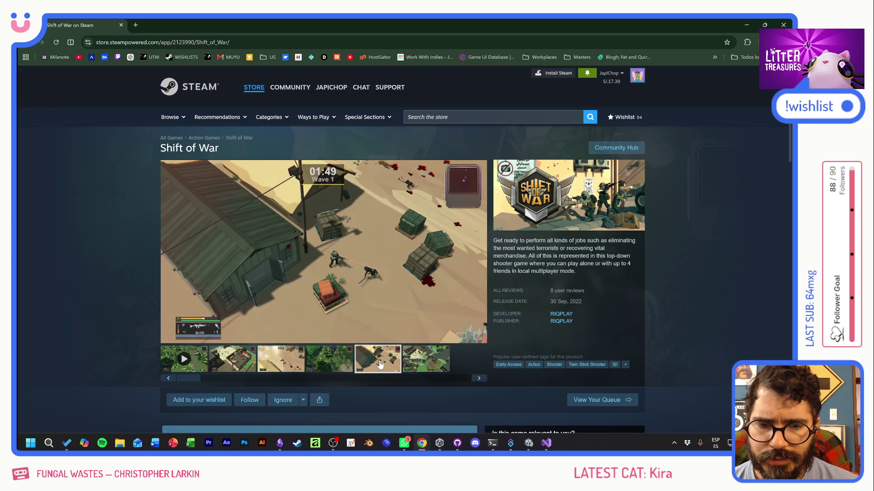
click(329, 362)
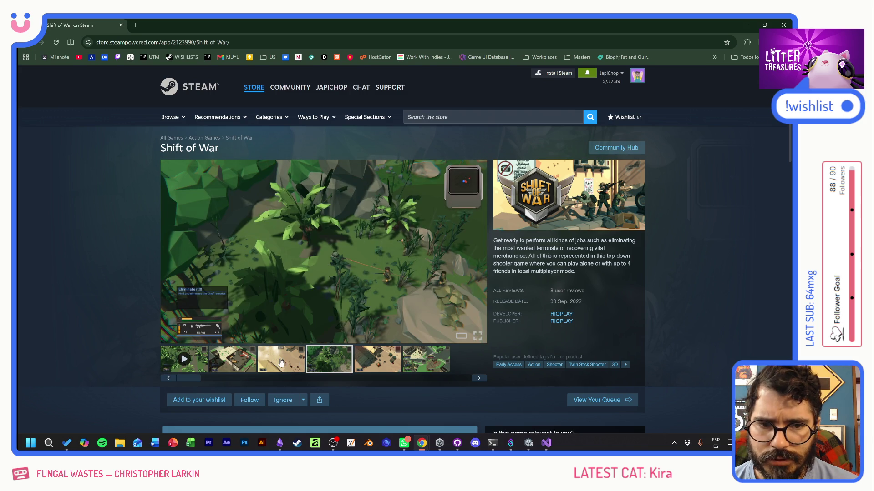
click(281, 363)
click(423, 364)
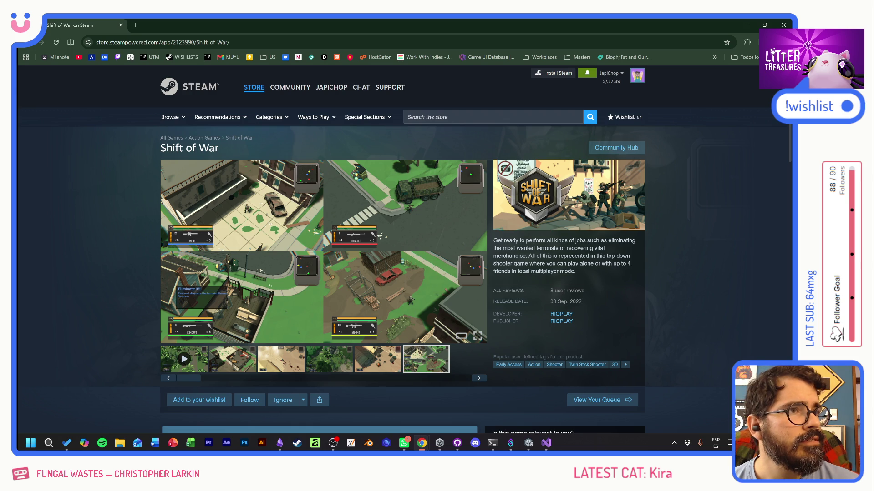
Maximize the Country Adventure page and browse its screenshots through to the dungeon view
double_click(366, 191)
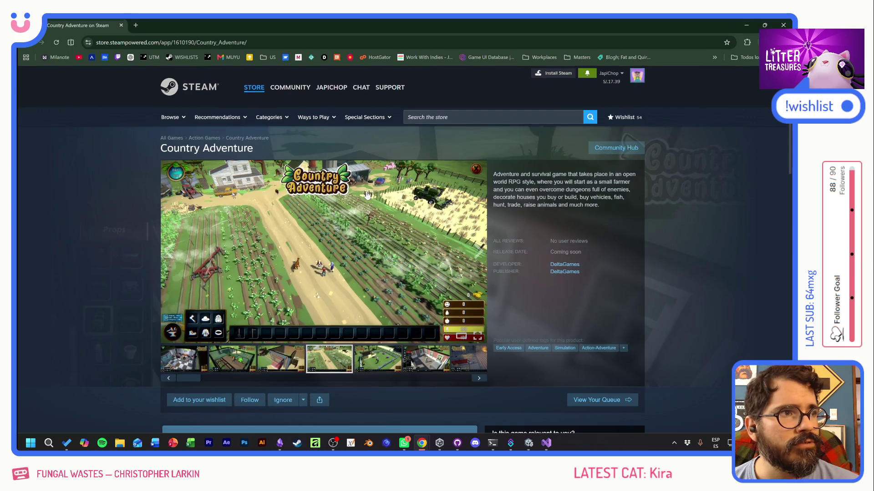
click(281, 363)
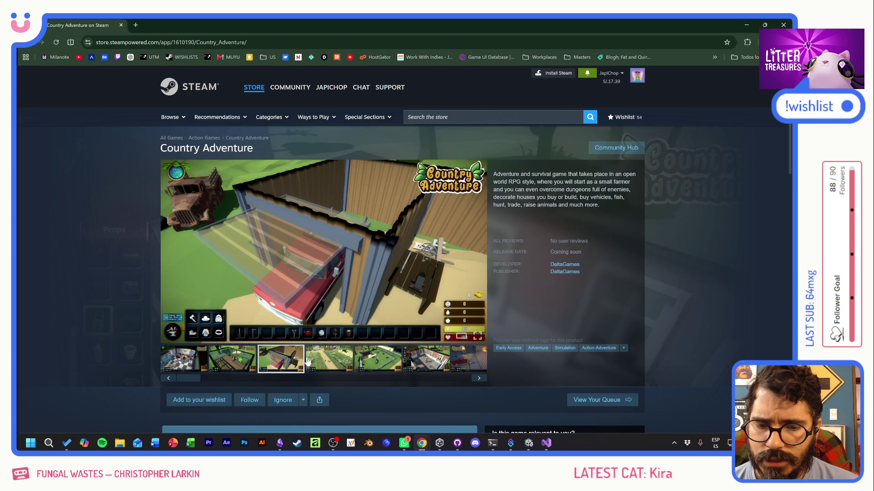
click(186, 362)
click(224, 364)
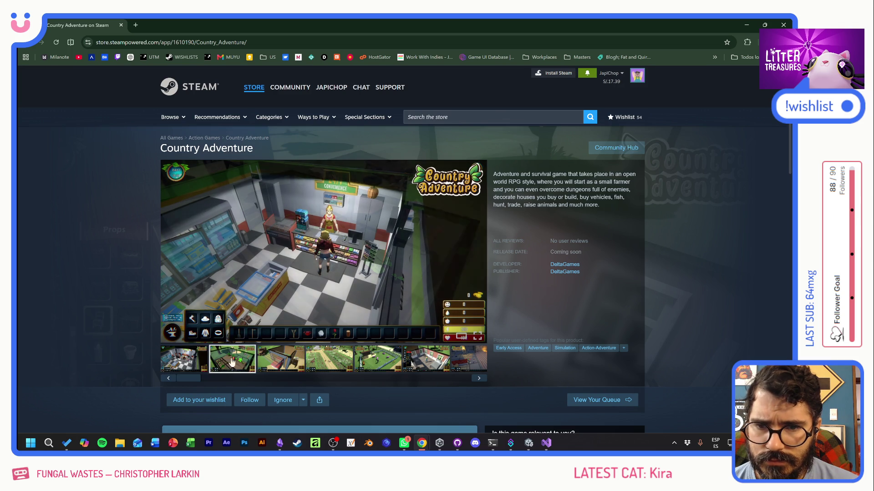
click(281, 361)
click(309, 359)
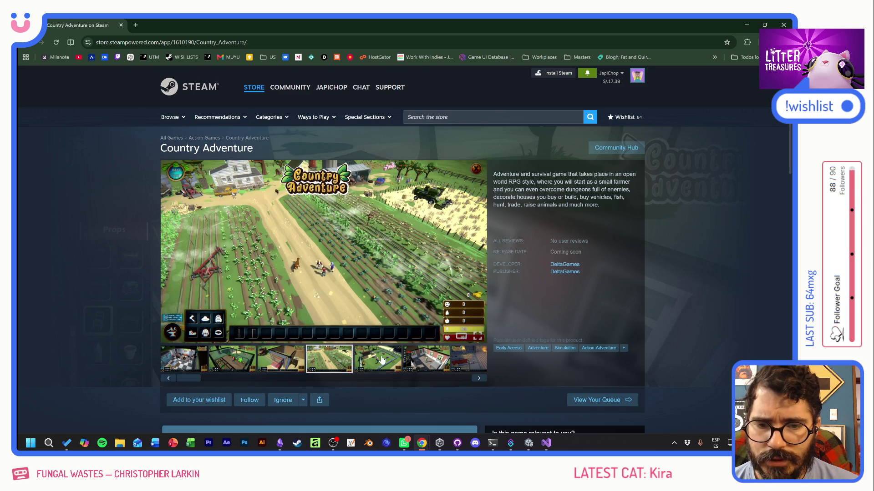
click(378, 359)
click(426, 360)
click(464, 360)
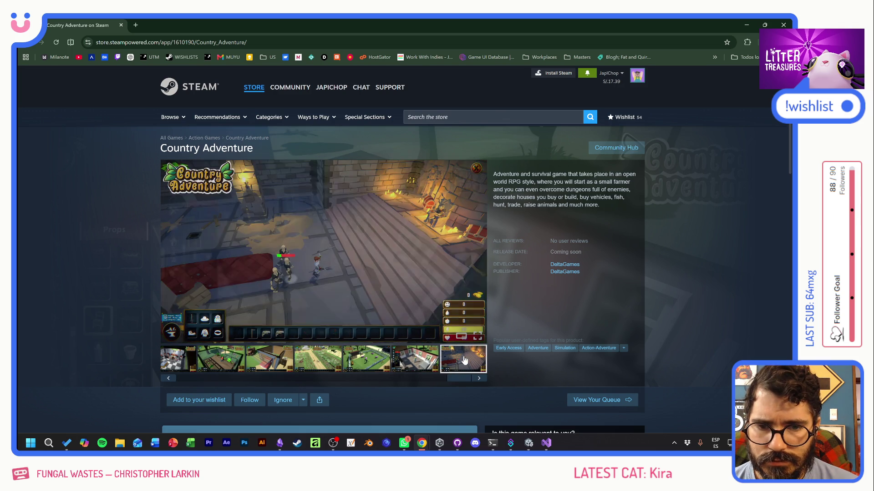
Step back through the Country Adventure screenshots to the greenhouse and farm field views
click(420, 362)
click(366, 361)
click(316, 361)
click(257, 362)
click(221, 359)
click(317, 360)
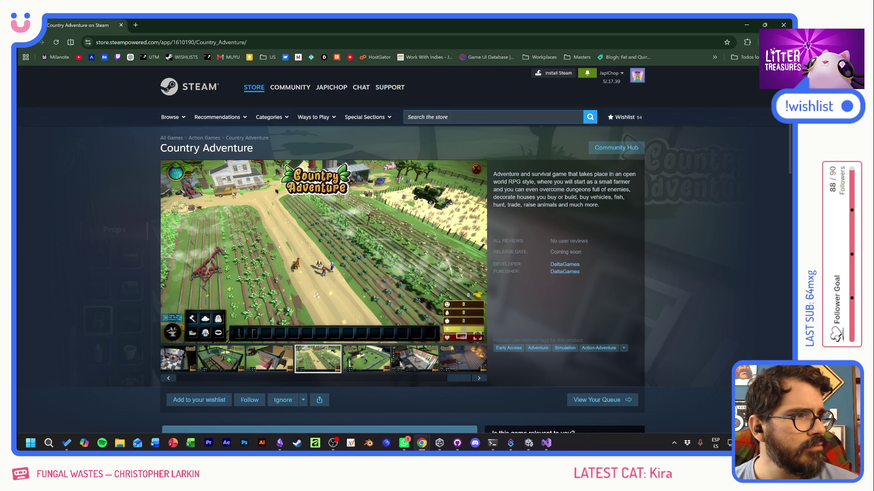
click(428, 117)
Search 'mini tracks', open the MiniTracks store page, and view its second to sixth screenshots
text(mini tr)
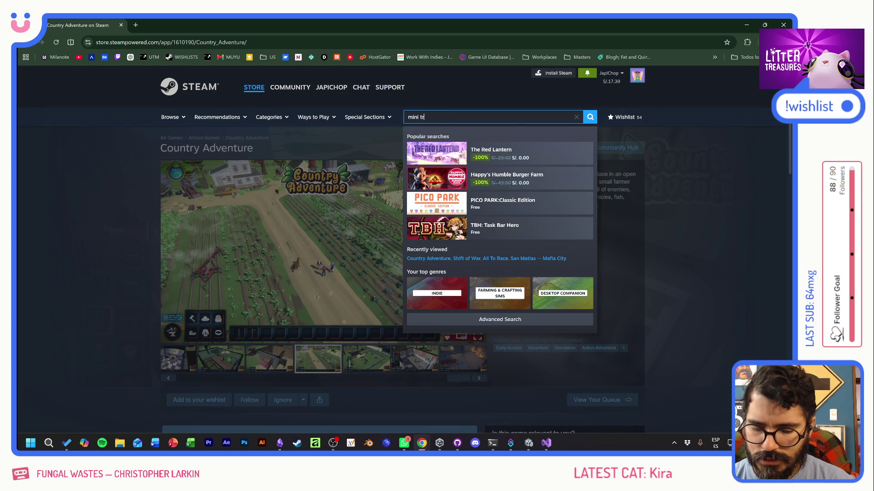
text(acks)
click(438, 157)
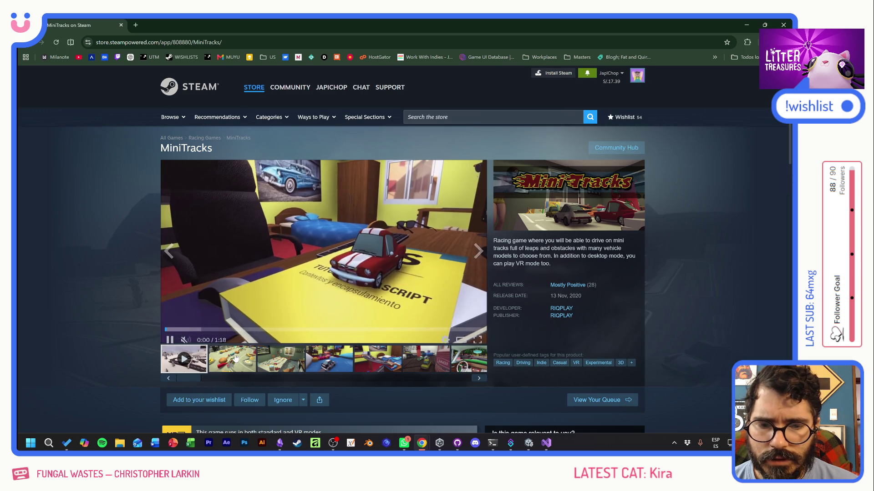
click(235, 360)
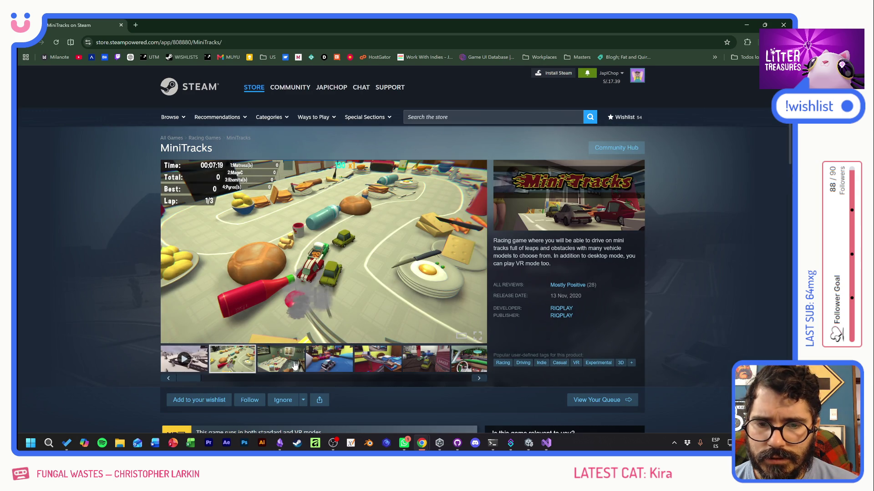
click(294, 366)
click(341, 365)
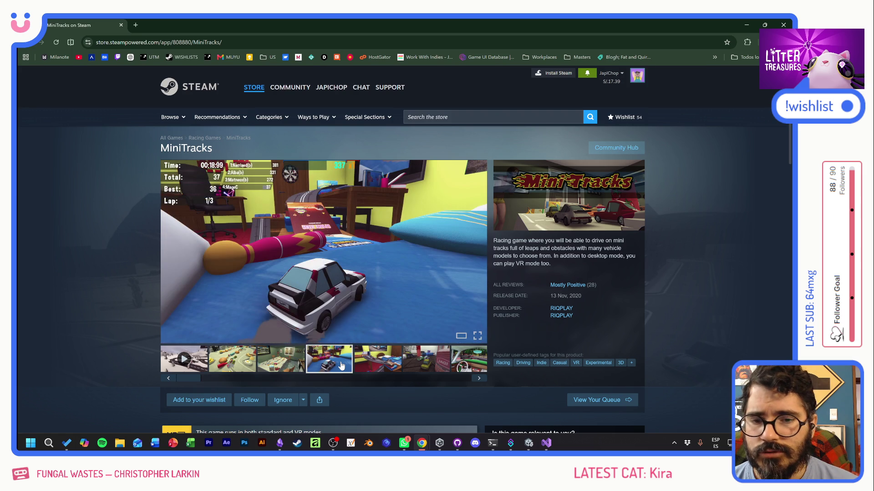
click(371, 365)
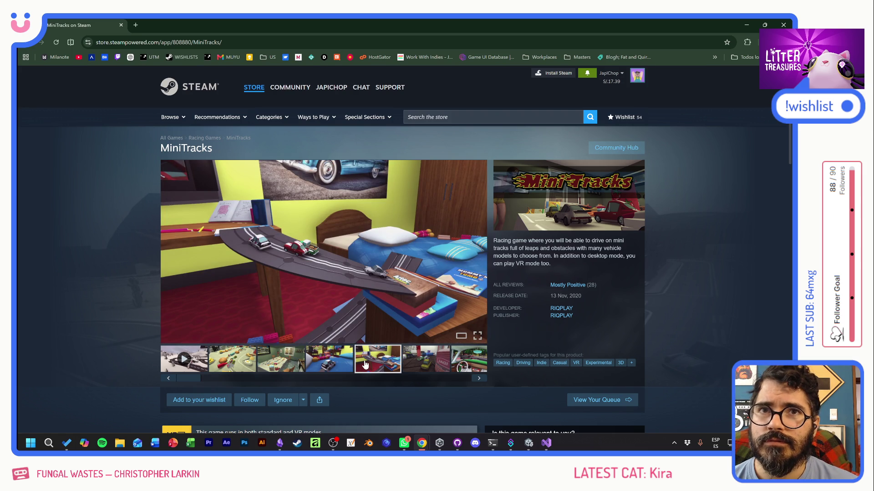
click(428, 364)
Browse further MiniTracks screenshots, step back to the bedroom track, then enter 'micromachine game' as a search
click(467, 362)
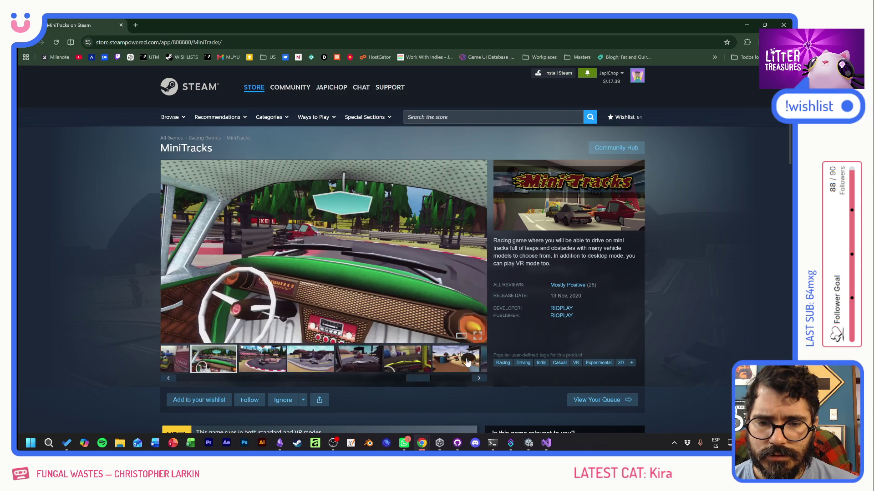
click(466, 363)
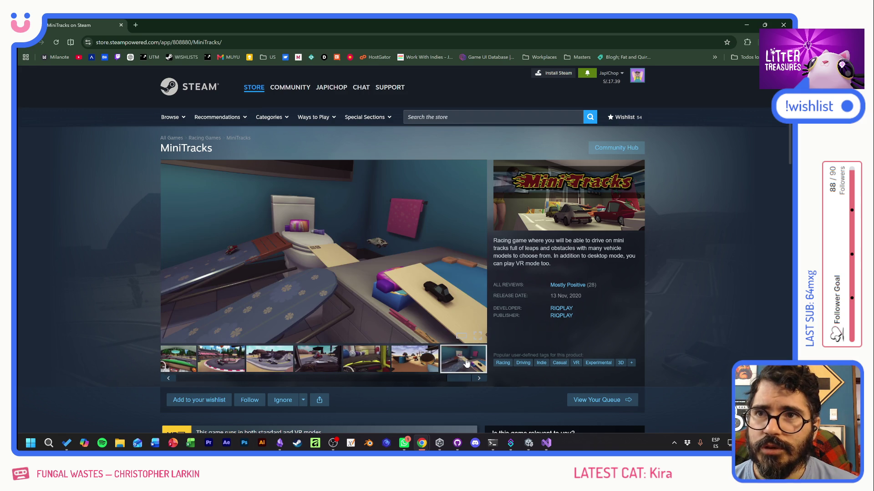
click(426, 364)
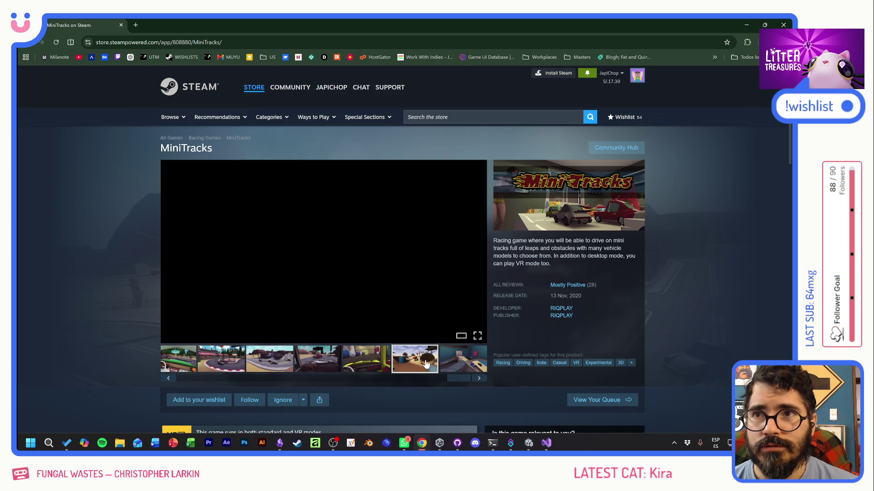
click(354, 362)
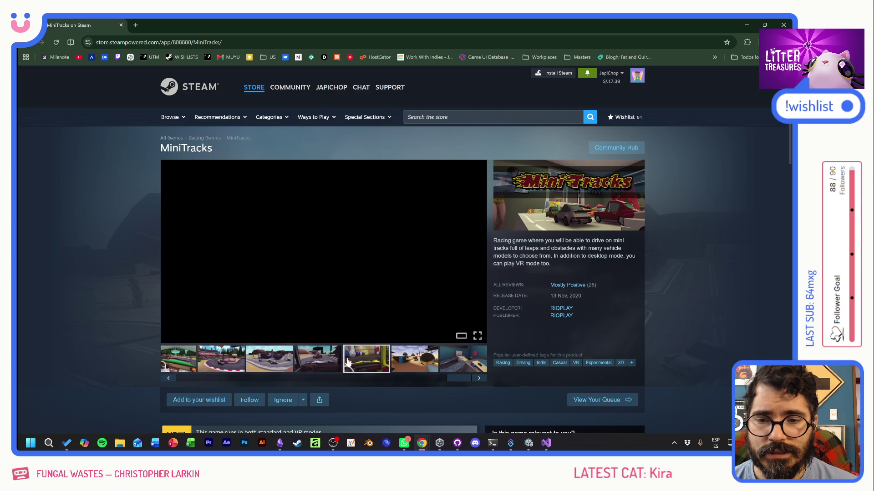
click(324, 359)
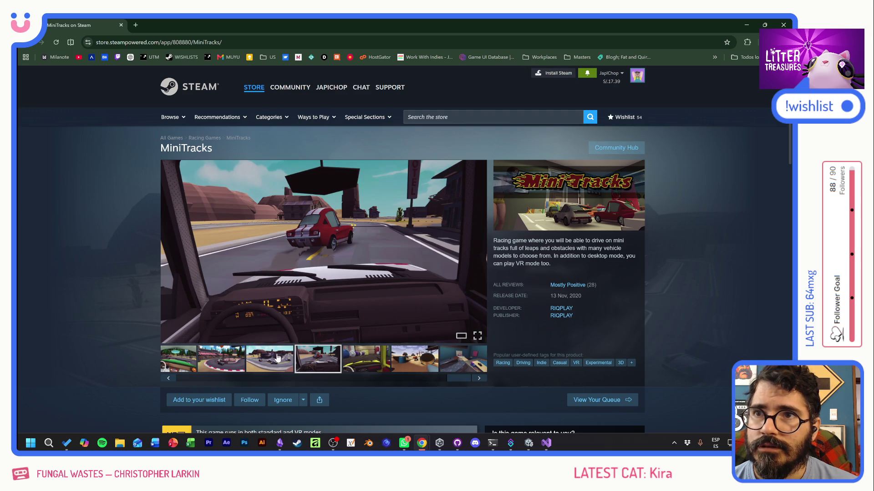
click(278, 358)
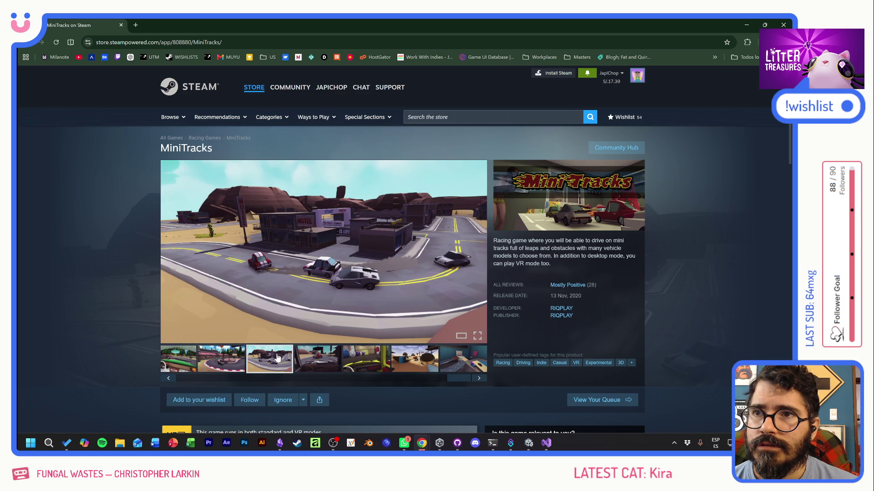
drag(453, 380, 296, 372)
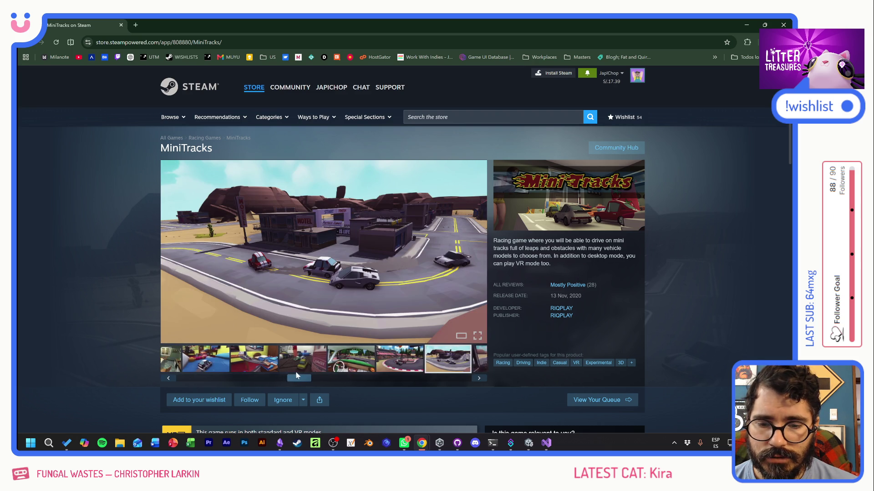
click(267, 362)
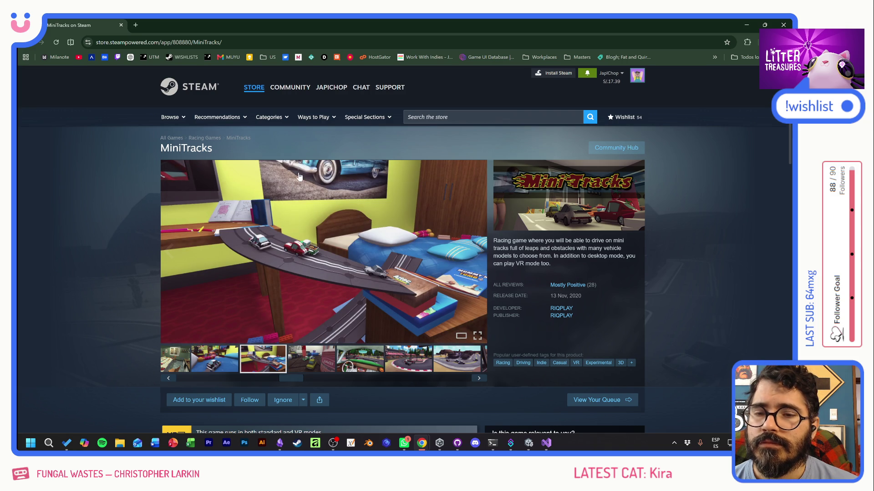
click(242, 41)
text(mic)
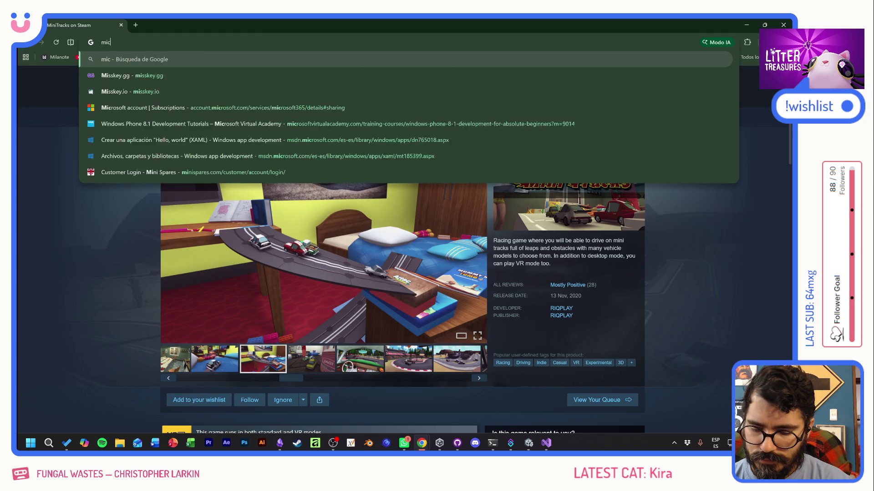
text(romachine game)
Run the 'micromachine game' image search and preview the Micro Machines World Series image
key(Return)
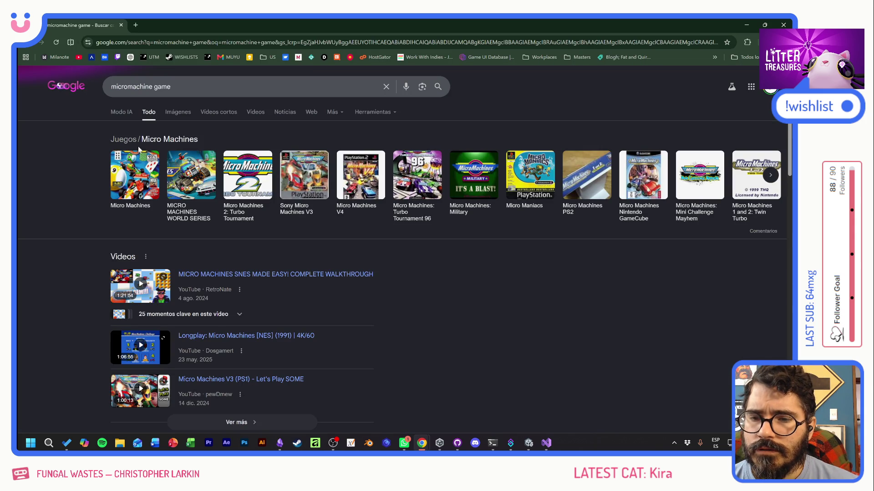
click(175, 109)
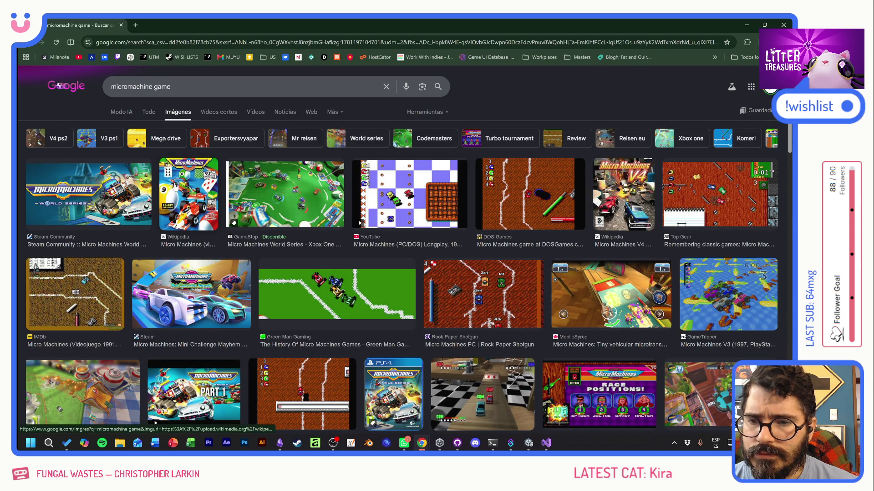
click(296, 205)
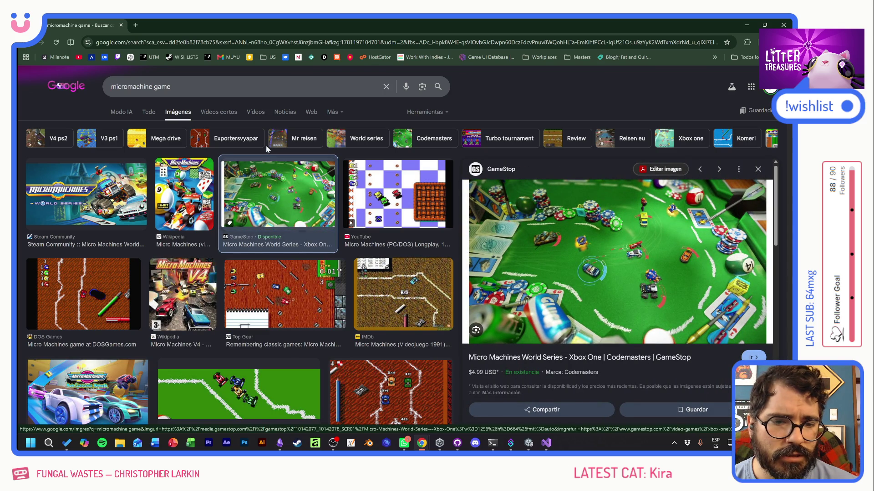
Search images for 'revolt game' and preview several Re-Volt results from Reddit, Instant-Gaming, re-volt.io and TikTok
triple_click(141, 86)
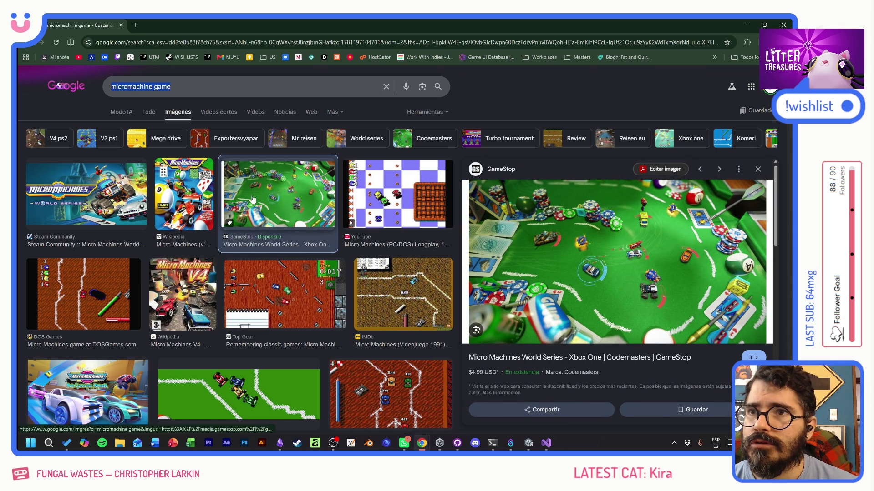
key(BackSpace)
text(re)
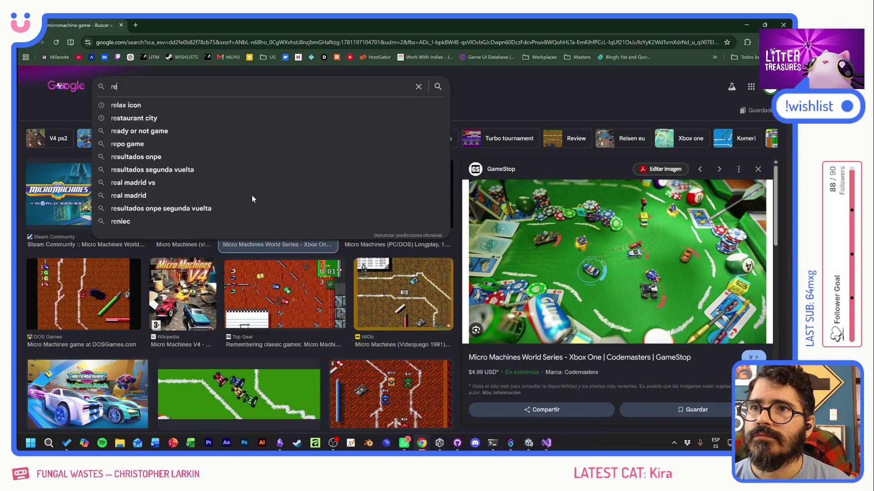
text(vol)
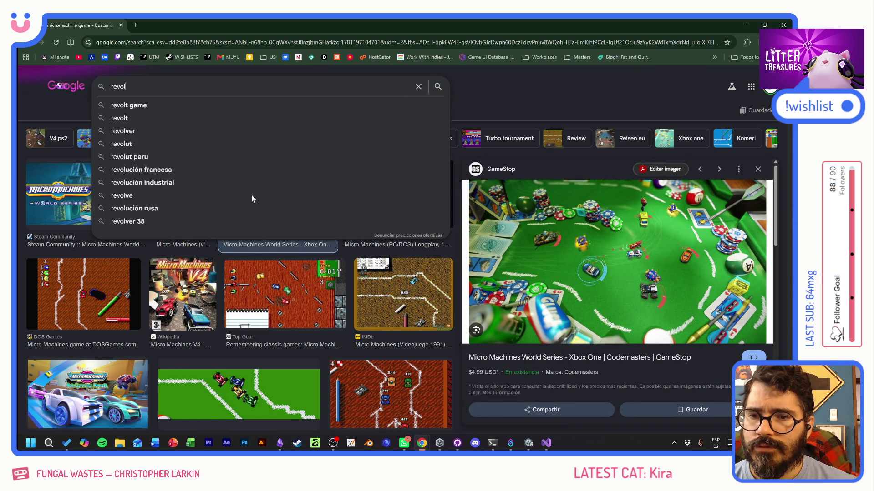
key(Down)
key(Return)
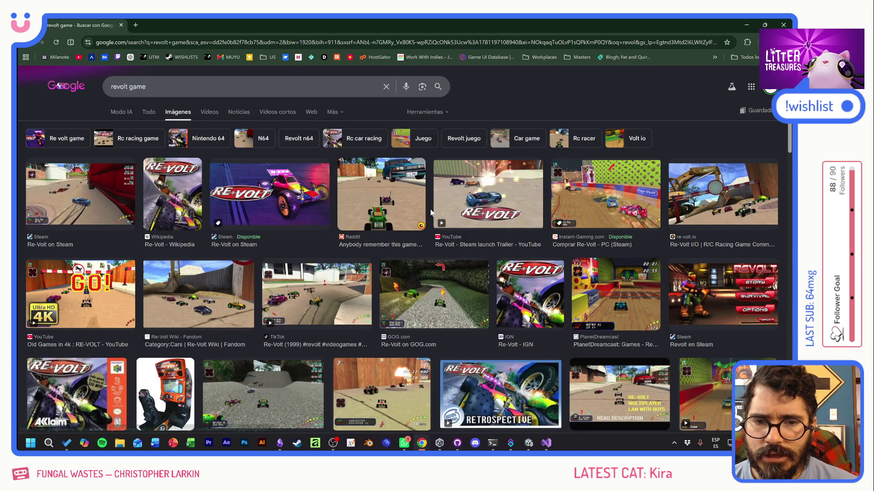
click(390, 198)
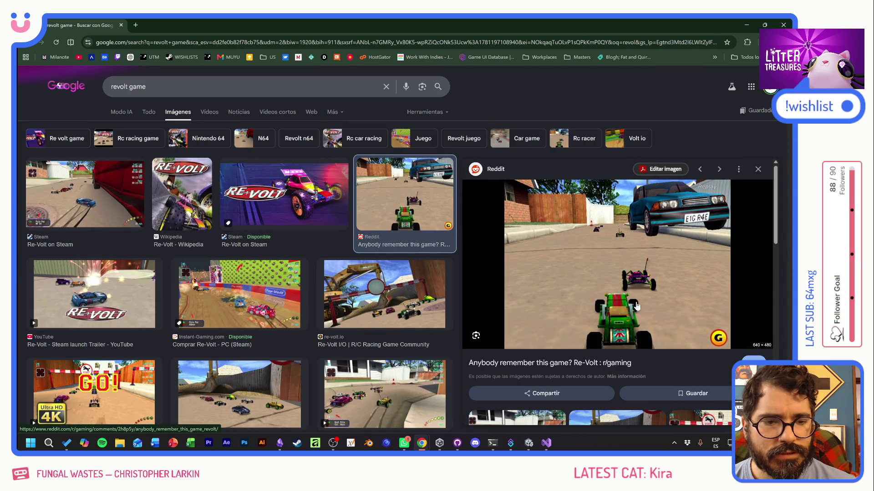
click(241, 290)
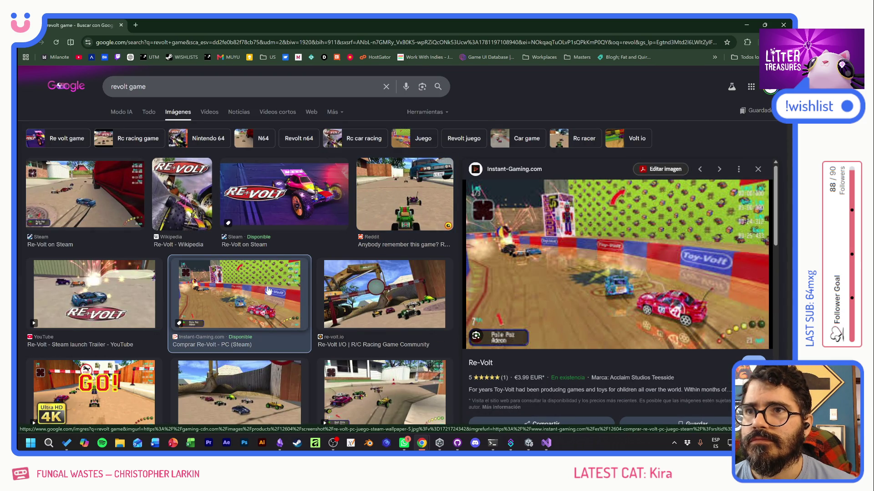
click(374, 298)
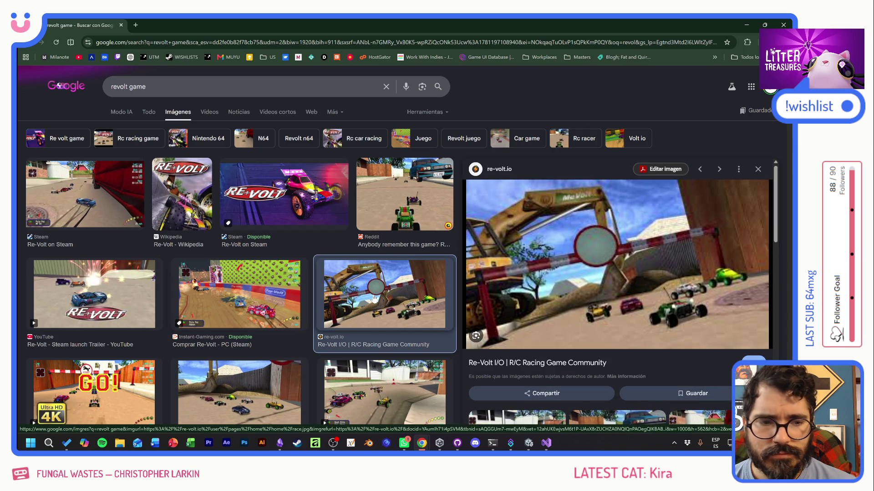
scroll(375, 299, down, 6)
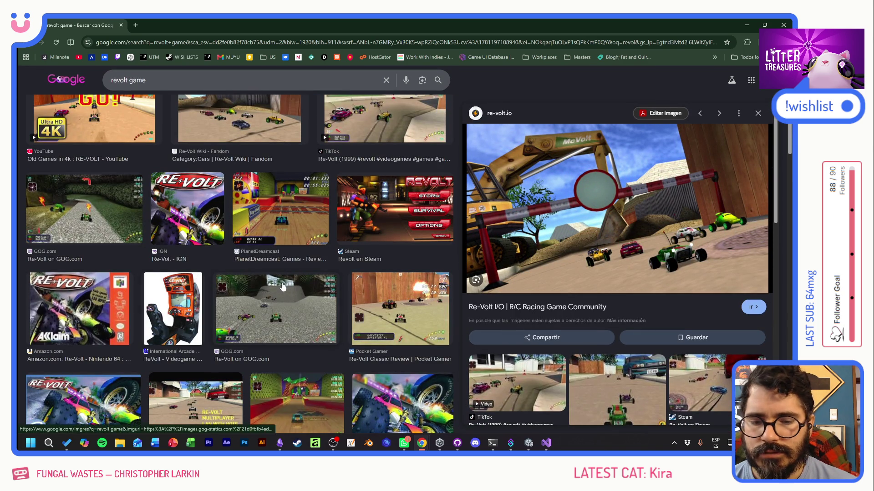
scroll(282, 286, down, 3)
click(308, 253)
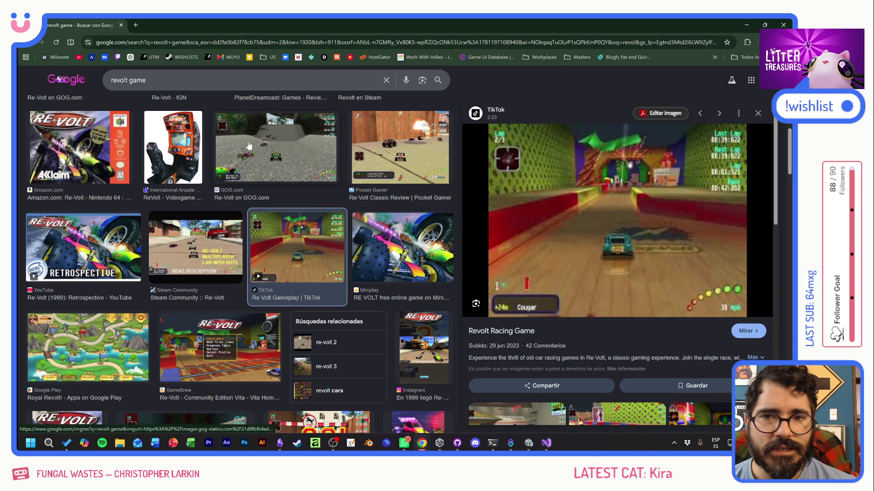
Close the Google Images and Steam store tabs and return to the empty line in Setup
click(120, 24)
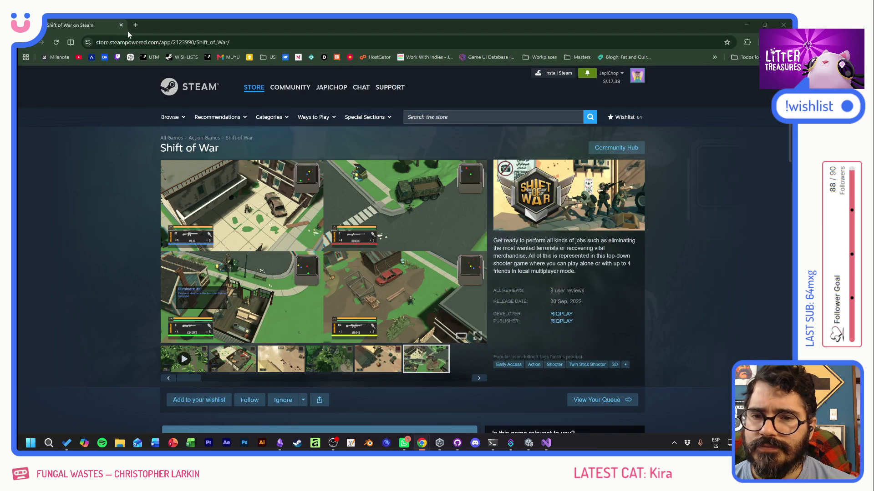
click(121, 25)
click(121, 25)
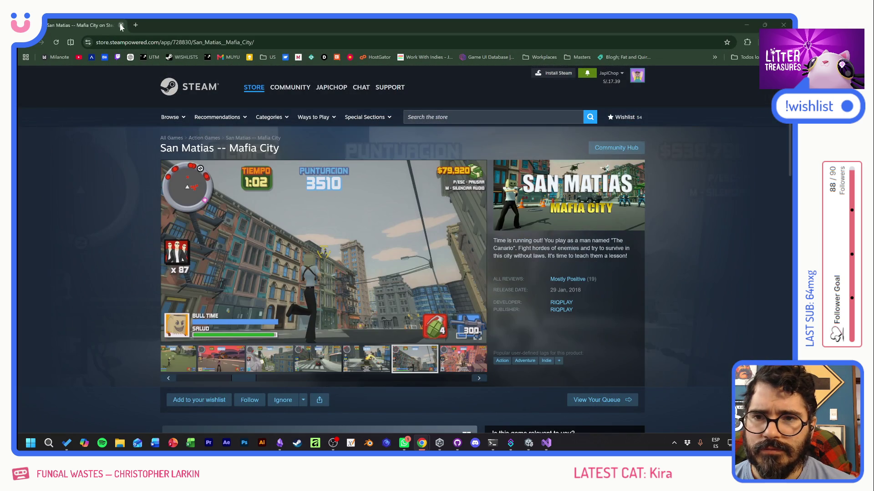
click(121, 26)
key(Up)
key(Up)
key(Up)
key(Down)
key(Down)
key(Down)
key(Up)
key(Up)
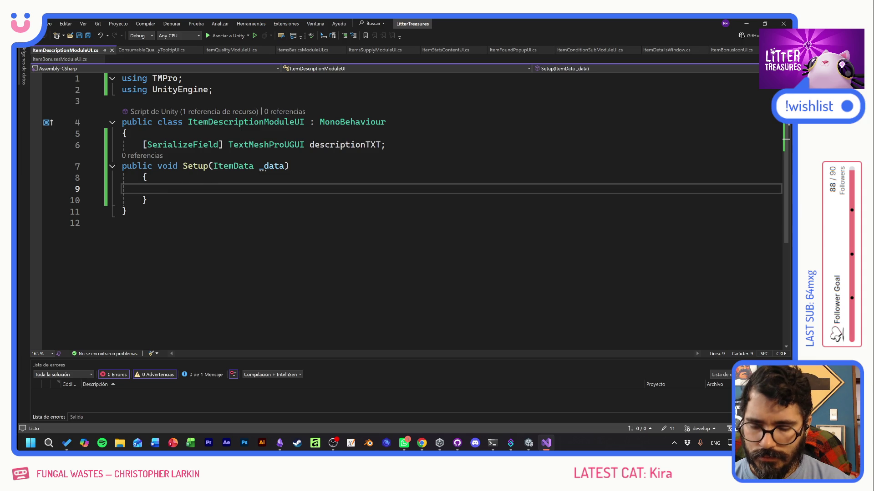
Add 'descriptionTXT.text = _data.description;' to Setup, save the script, and switch to Unity
text(desc)
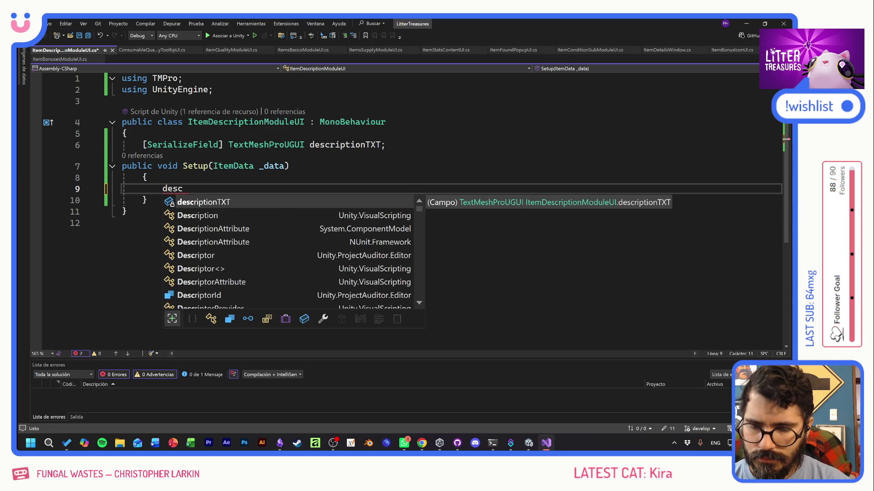
text(riptionTXT.text = )
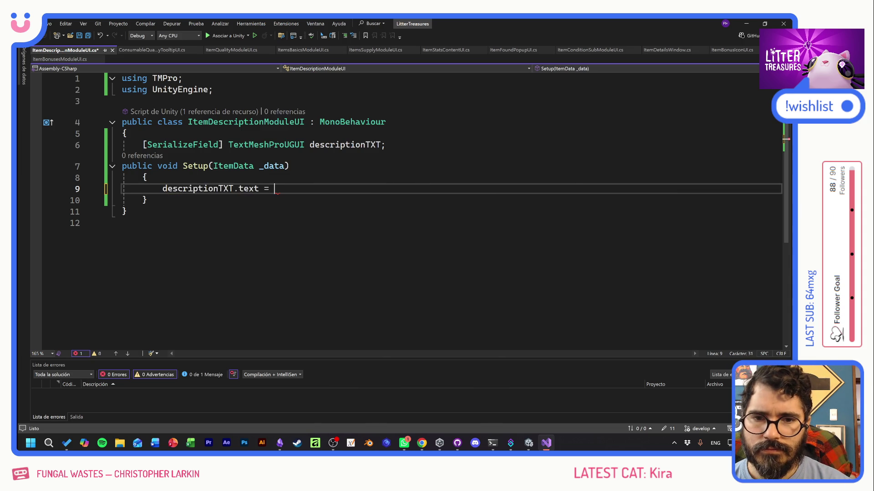
text(_data)
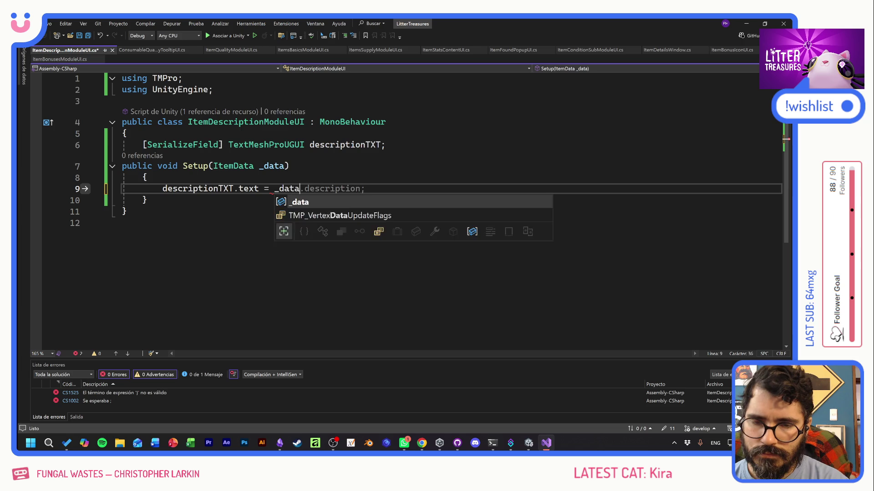
text(.description;)
key(ctrl+s)
click(289, 165)
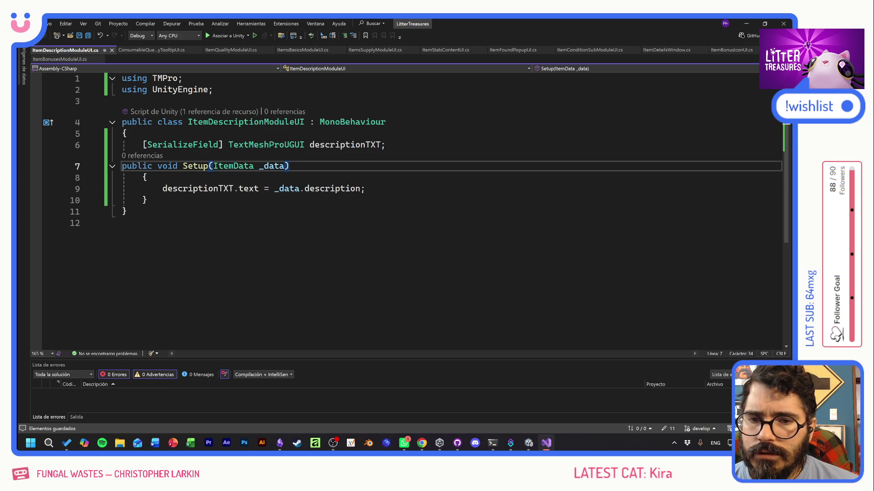
key(alt+Tab)
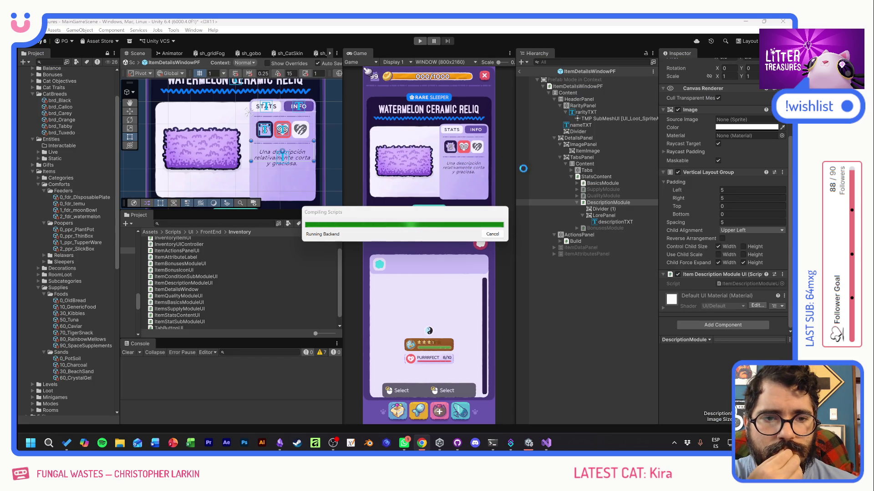
Set LorePanel's Image source sprite to UI_Basics_Border
click(605, 218)
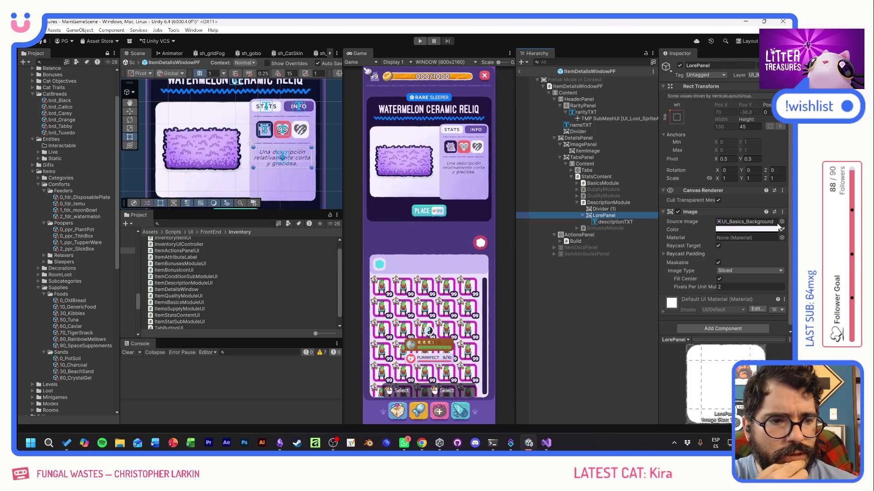
click(783, 223)
scroll(734, 228, up, 10)
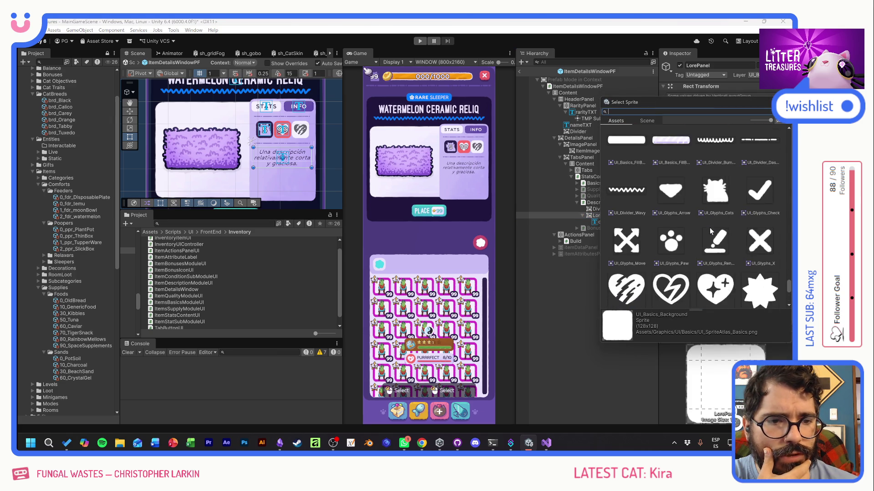
scroll(733, 228, up, 3)
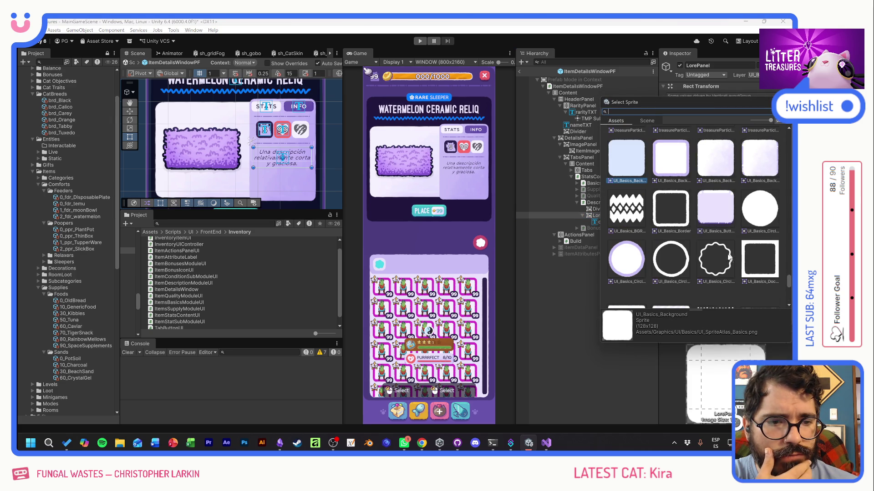
click(724, 253)
scroll(705, 246, up, 4)
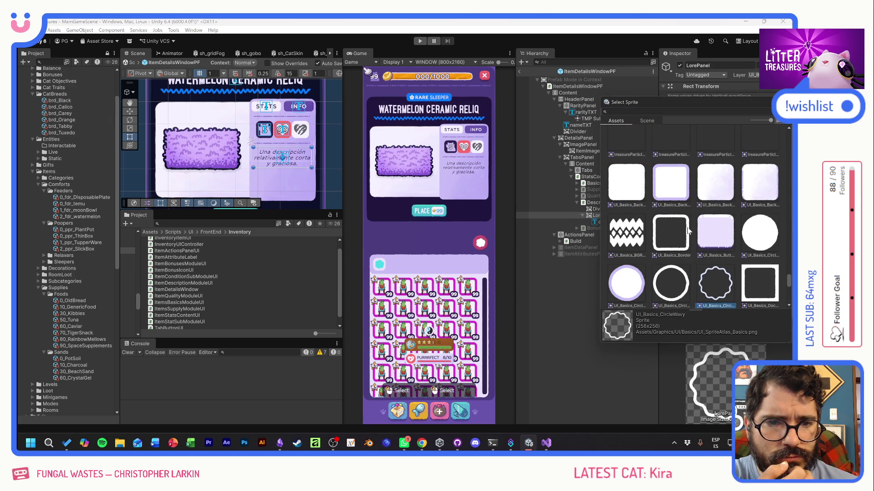
scroll(723, 249, down, 10)
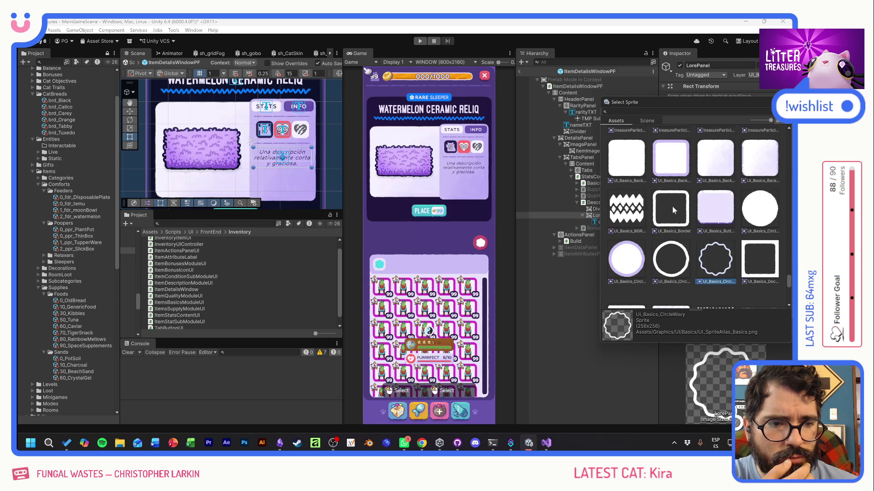
double_click(672, 206)
Tint LorePanel's border image a light purple colour
click(721, 229)
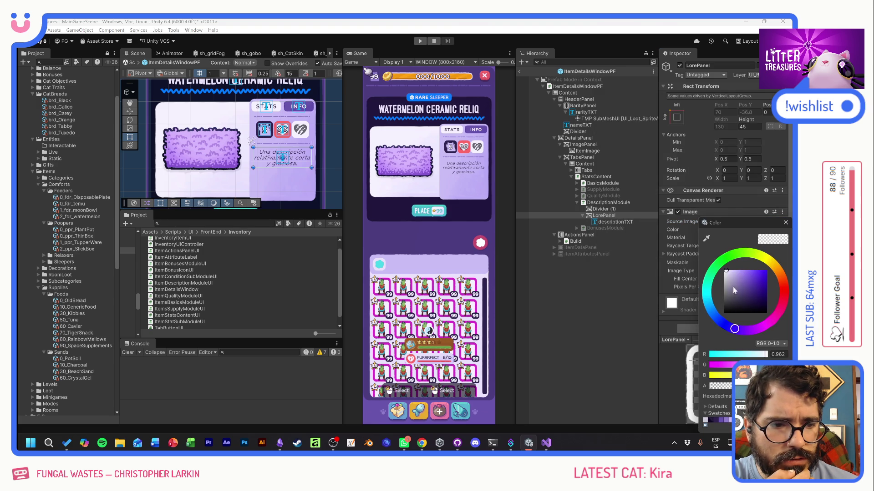
drag(746, 386, 756, 386)
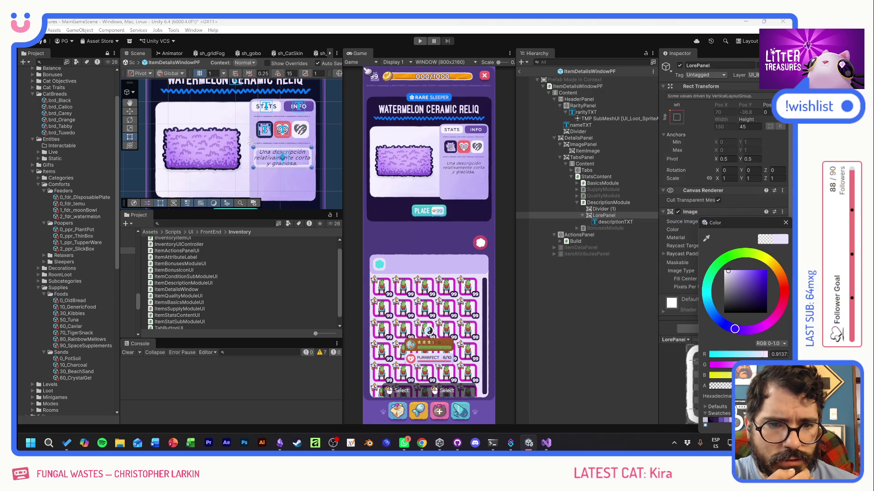
drag(727, 270, 734, 272)
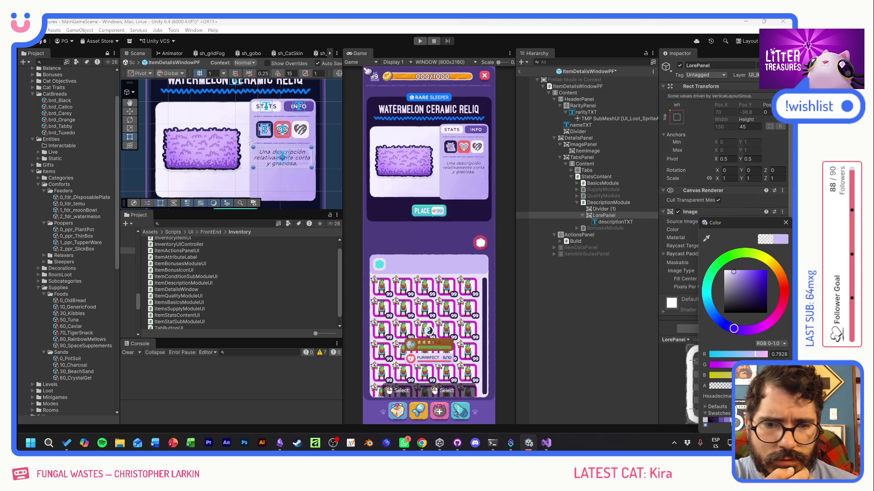
click(727, 421)
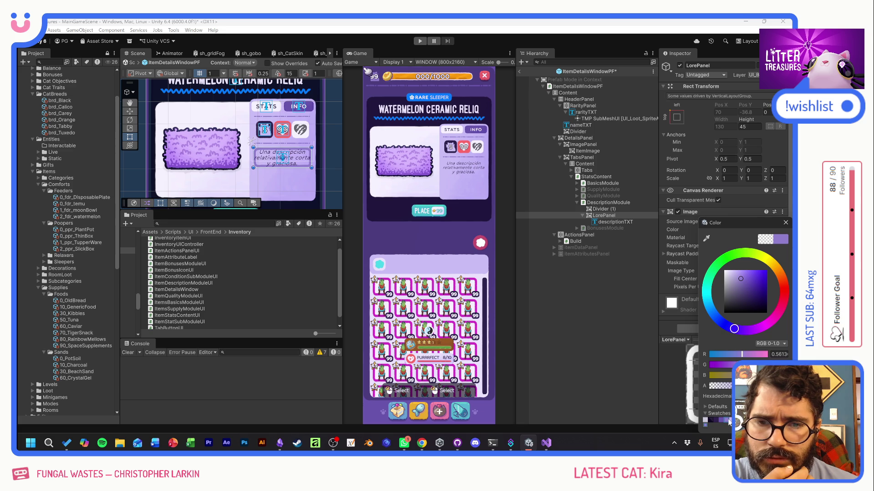
click(785, 223)
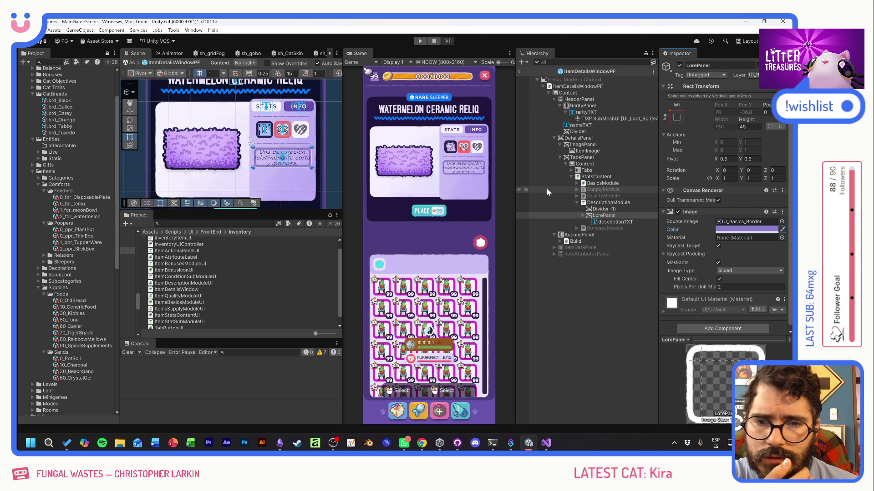
Set descriptionTXT font size to 14 and adjust LorePanel's border thickness
click(612, 223)
click(724, 308)
text(14)
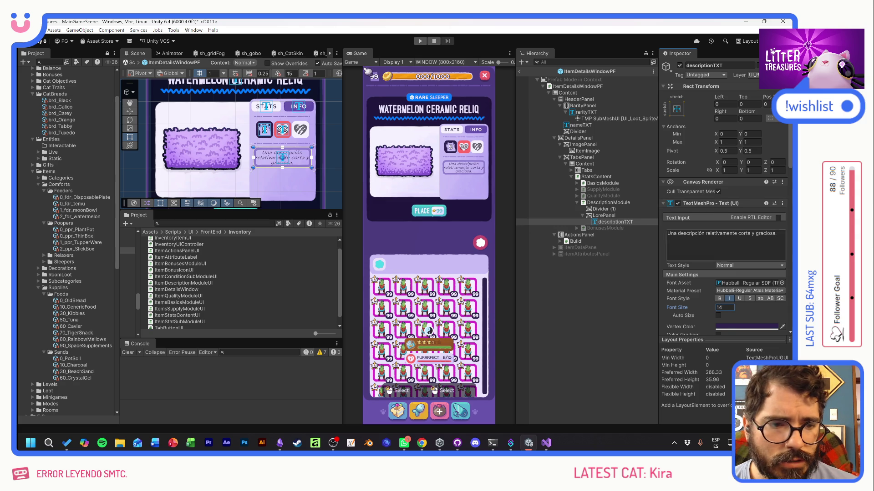
scroll(690, 307, down, 3)
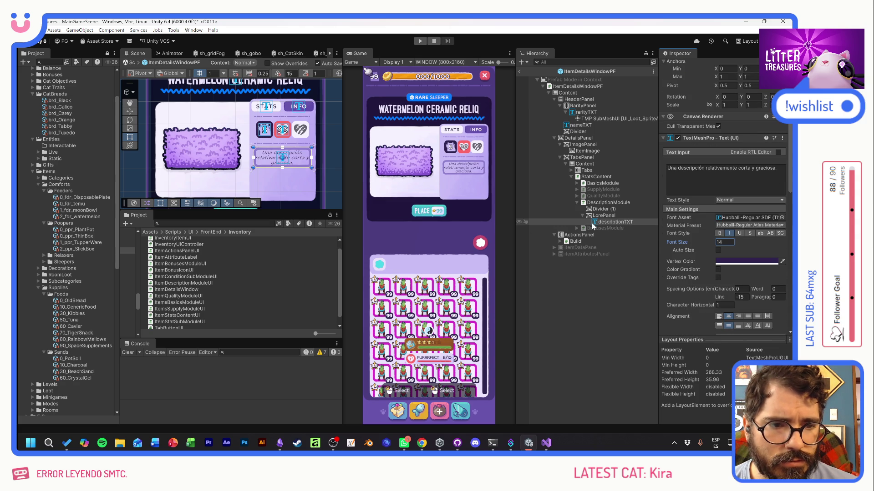
click(604, 215)
drag(691, 286, 707, 286)
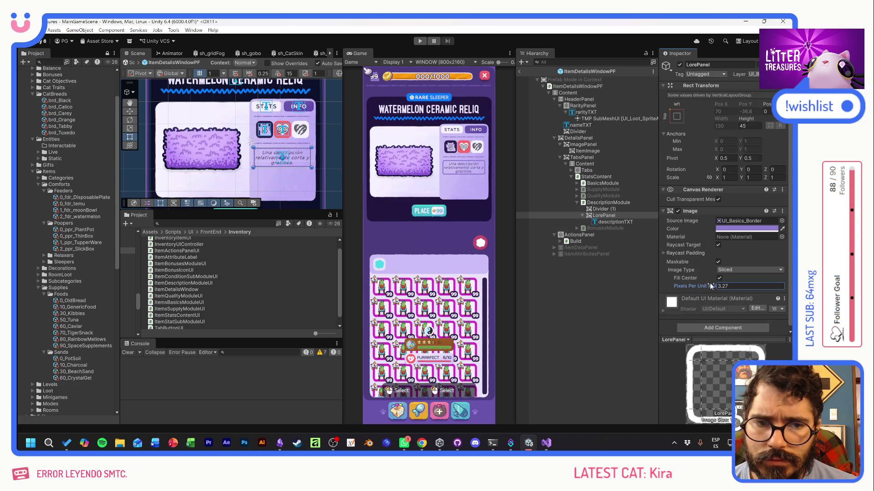
Inset descriptionTXT by 10 on left, top, right and bottom
click(613, 222)
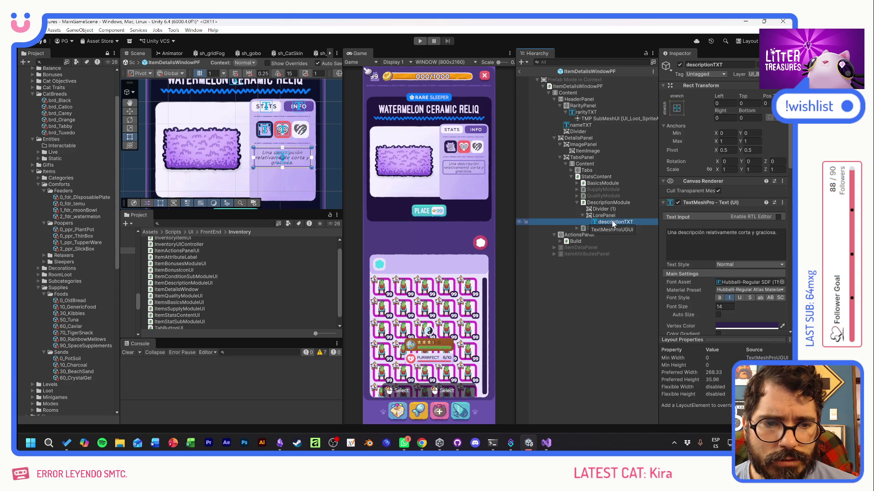
click(726, 104)
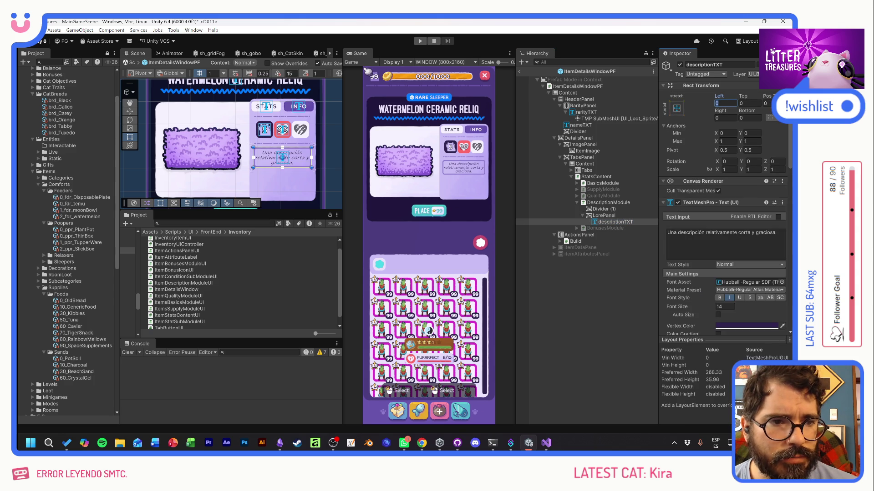
text(10)
key(Tab)
text(10)
key(Tab)
text(10)
key(Tab)
text(10)
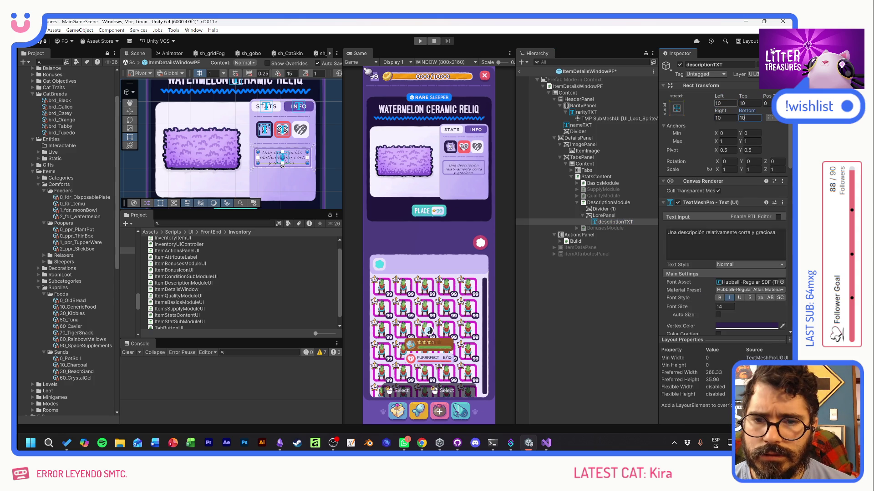
key(Tab)
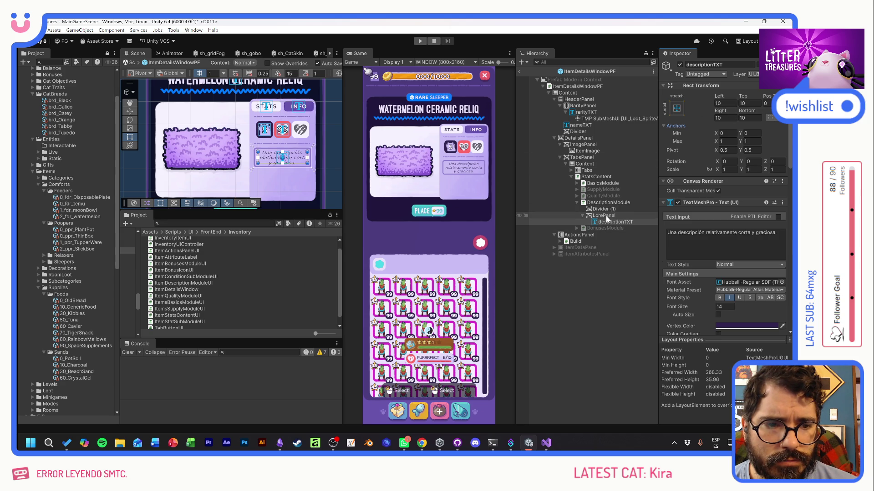
Reduce descriptionTXT font size to 12
click(725, 306)
text(12)
key(Return)
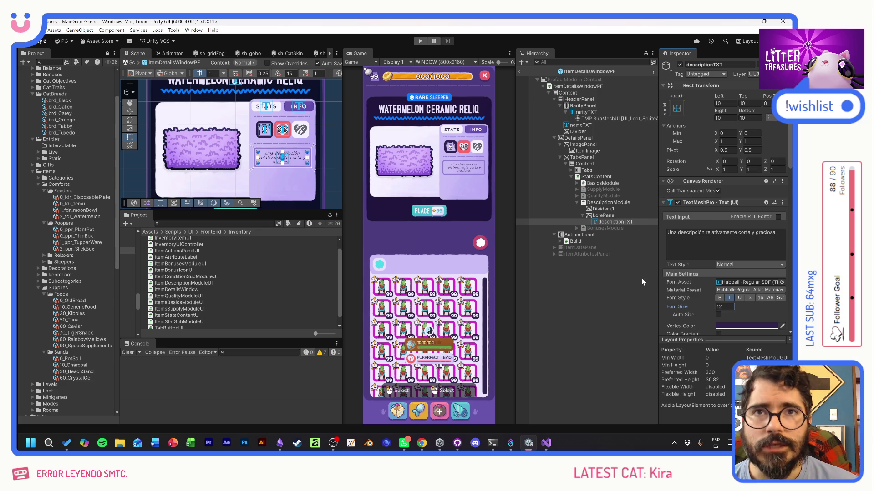
click(125, 446)
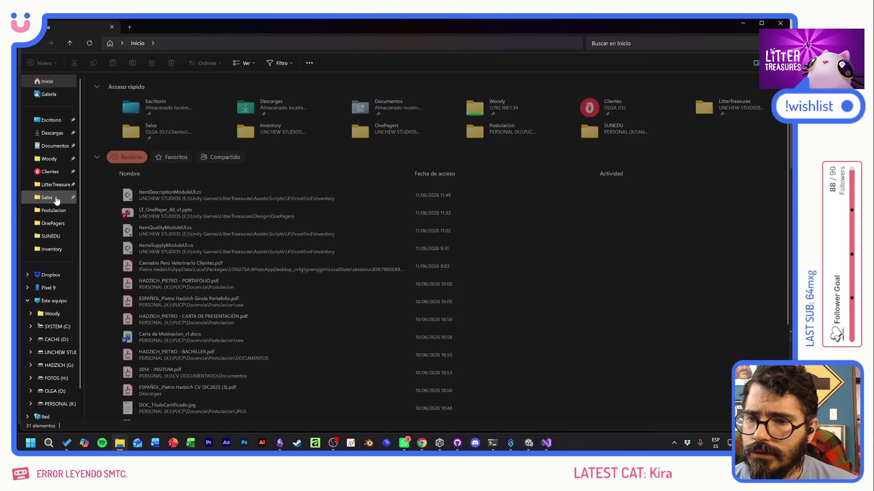
click(54, 353)
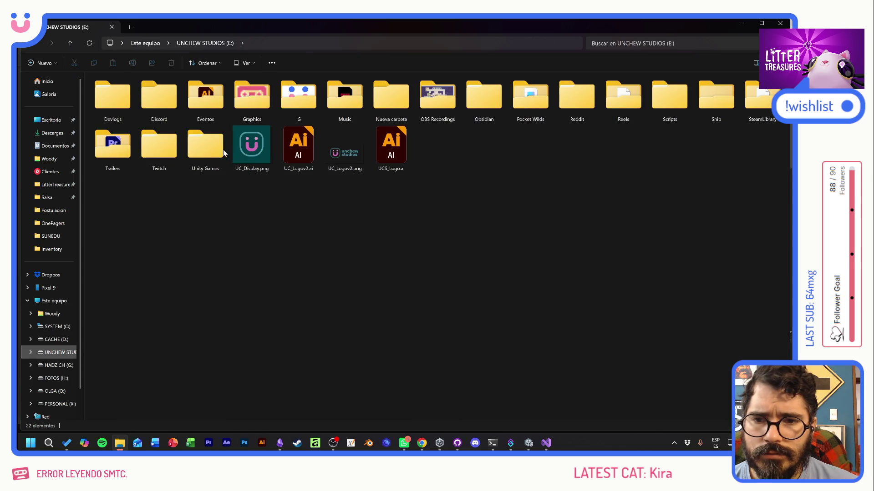
click(208, 147)
double_click(208, 147)
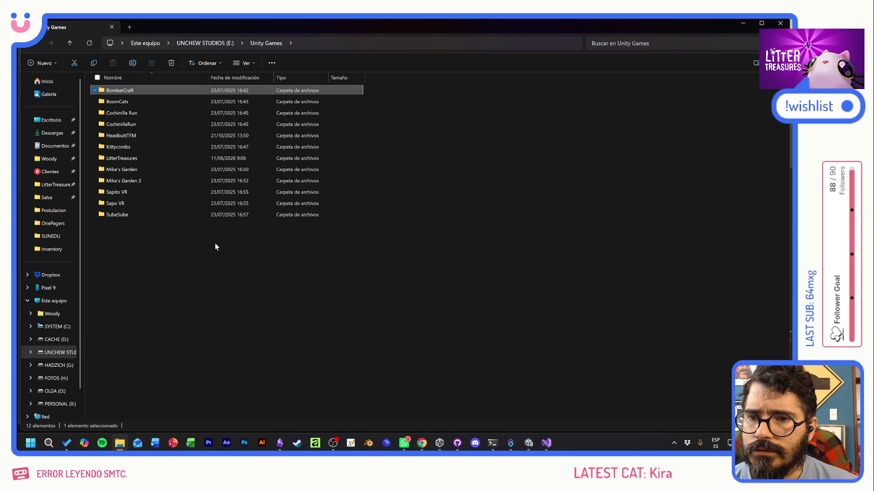
mouse_move(214, 263)
mouse_down()
mouse_move(91, 83)
mouse_move(134, 114)
mouse_move(145, 256)
mouse_up()
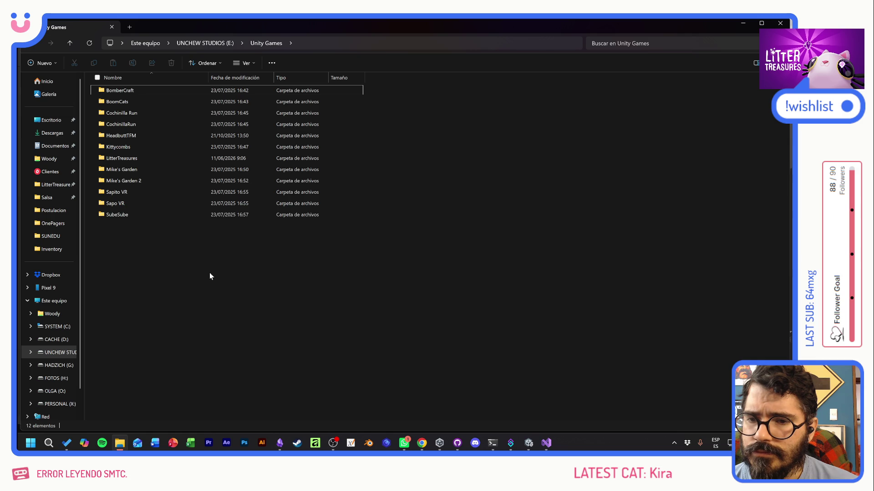
click(136, 173)
ctrl+click(133, 157)
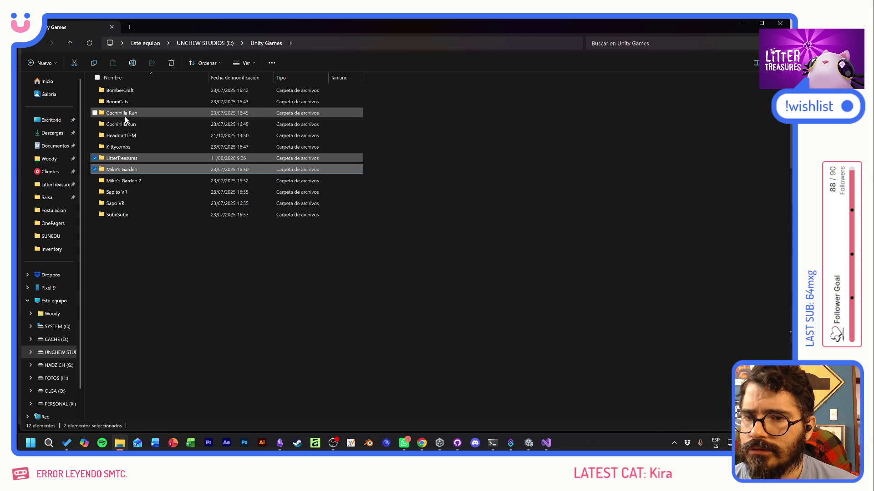
click(193, 247)
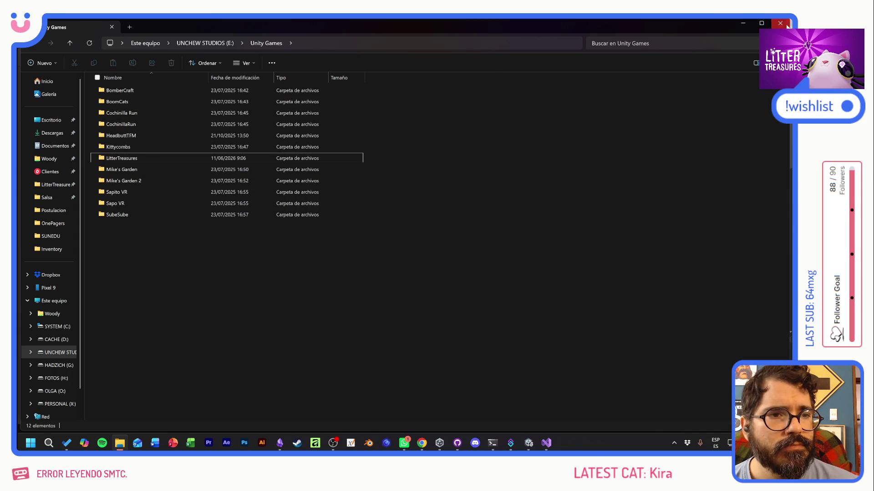
click(779, 23)
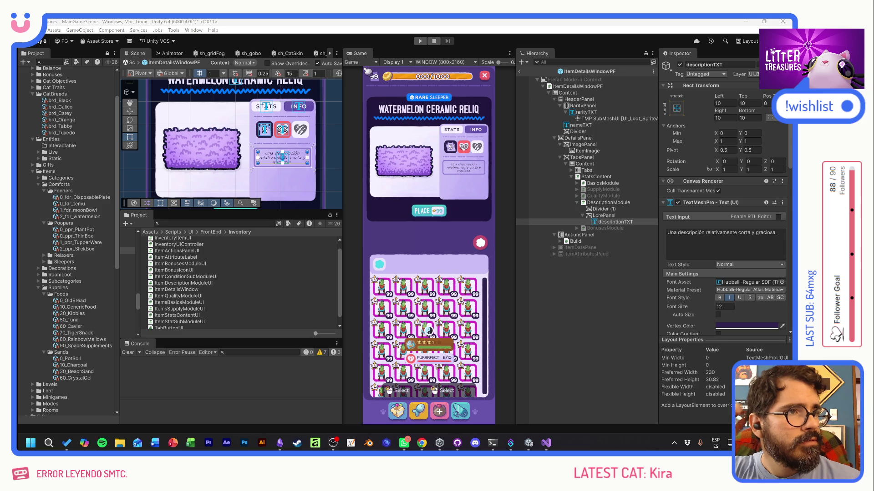
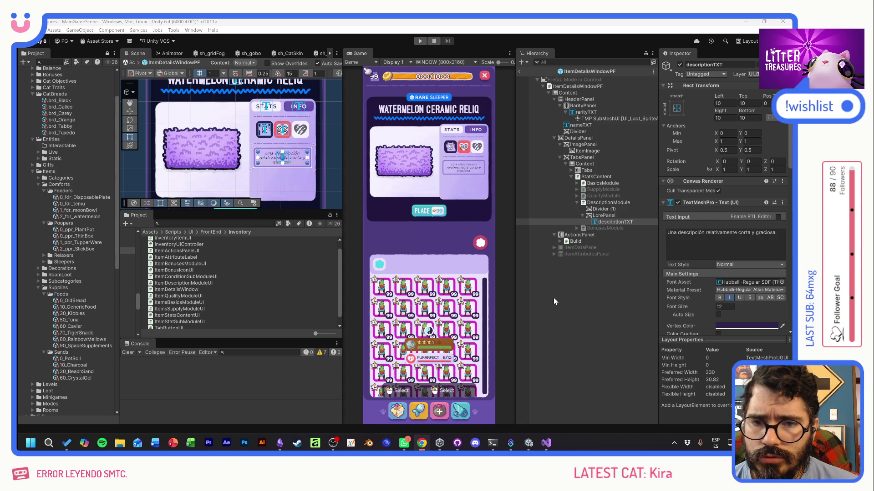
Open StatsContent's ItemStatsContentUI script in Visual Studio from the Inspector
click(619, 329)
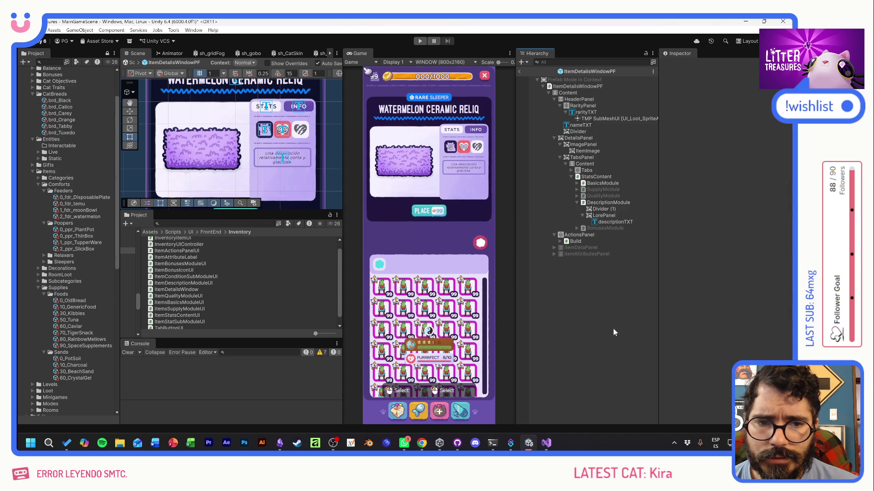
click(594, 176)
double_click(738, 222)
scroll(409, 209, up, 10)
scroll(273, 182, up, 6)
Duplicate the itemsBonusesMod line as ItemDescriptionModuleUI itemsDescriptionMod and save the script
drag(411, 179, 122, 179)
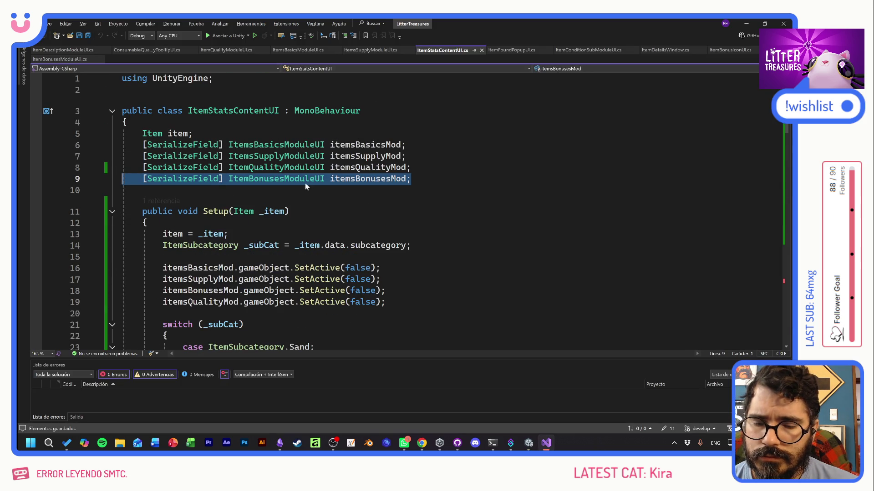
key(ctrl+c)
key(End)
key(Return)
key(ctrl+v)
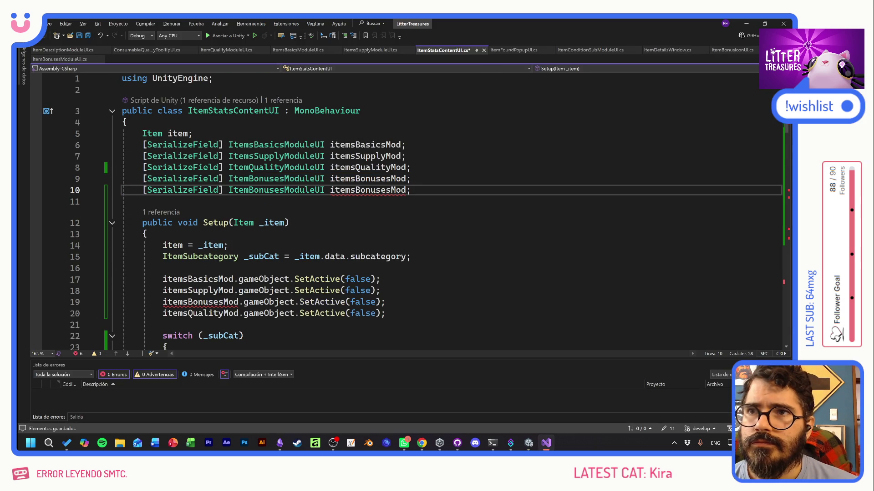
drag(249, 190, 285, 190)
text(Description)
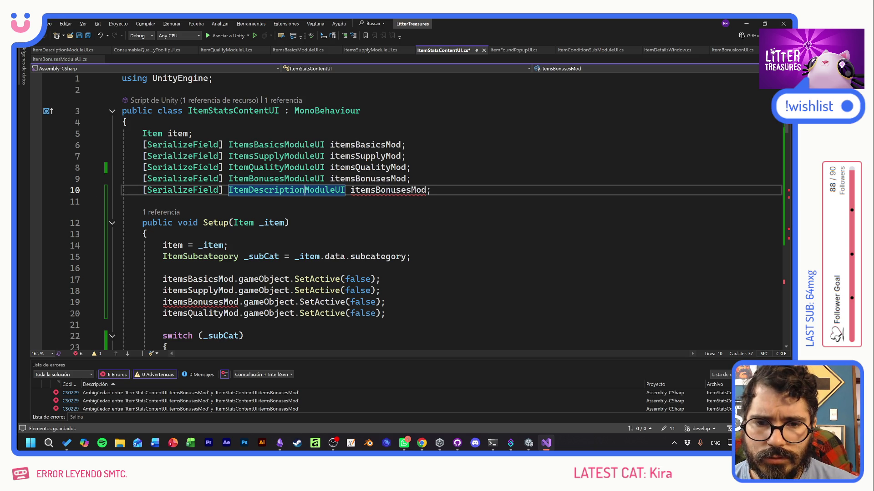
click(412, 190)
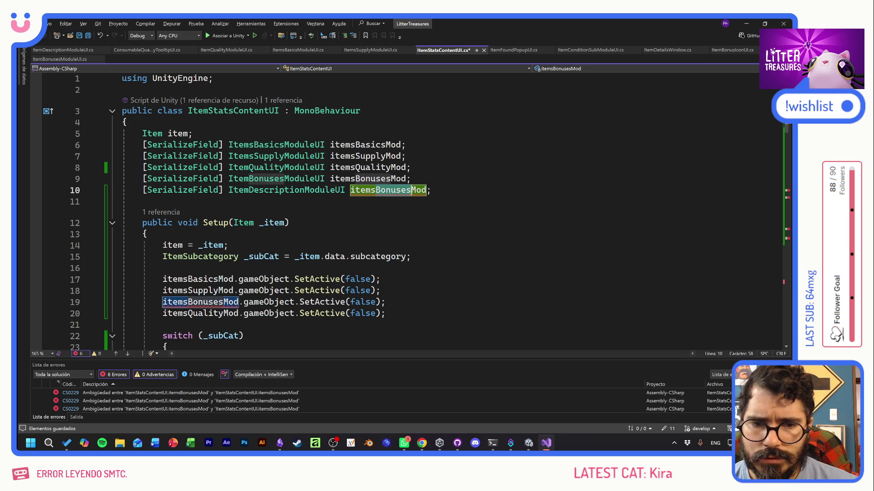
drag(376, 190, 411, 190)
text(Description)
key(Return)
key(ctrl+s)
Add a new line after line 20 in Setup and begin typing itemsDescriptionMod
scroll(405, 209, down, 2)
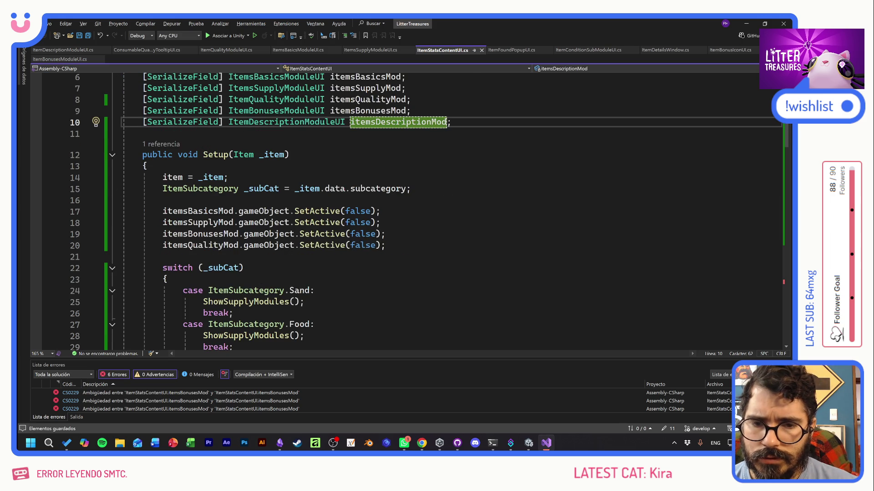
drag(163, 234, 386, 245)
key(F9)
click(386, 245)
key(Return)
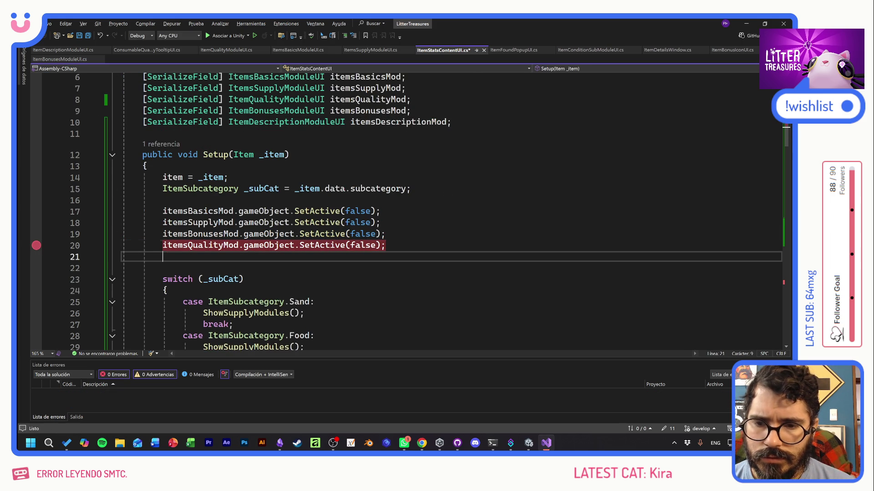
text(itemsD)
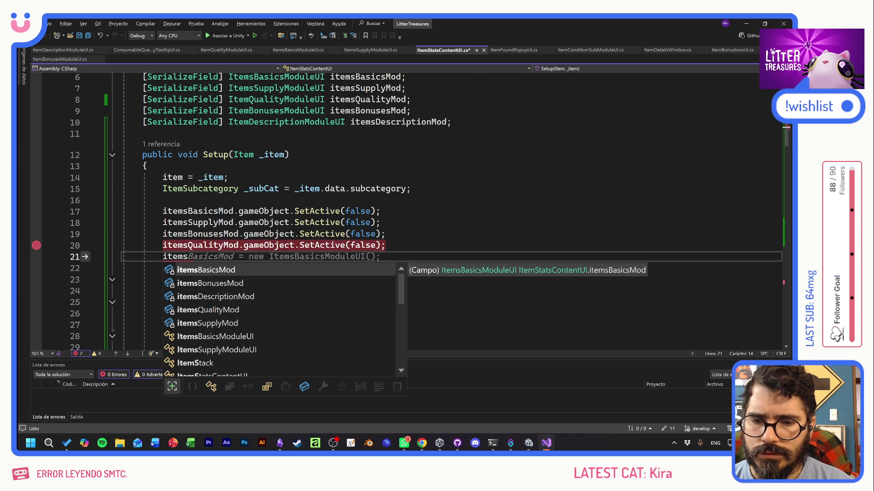
Complete the itemsDescriptionMod line in Setup and save the script
key(Tab)
key(ctrl+s)
scroll(405, 209, down, 10)
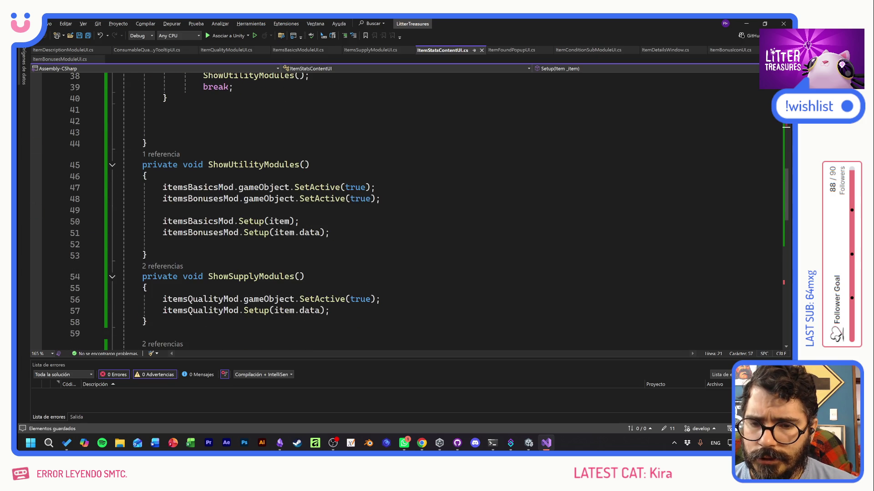
scroll(405, 209, down, 4)
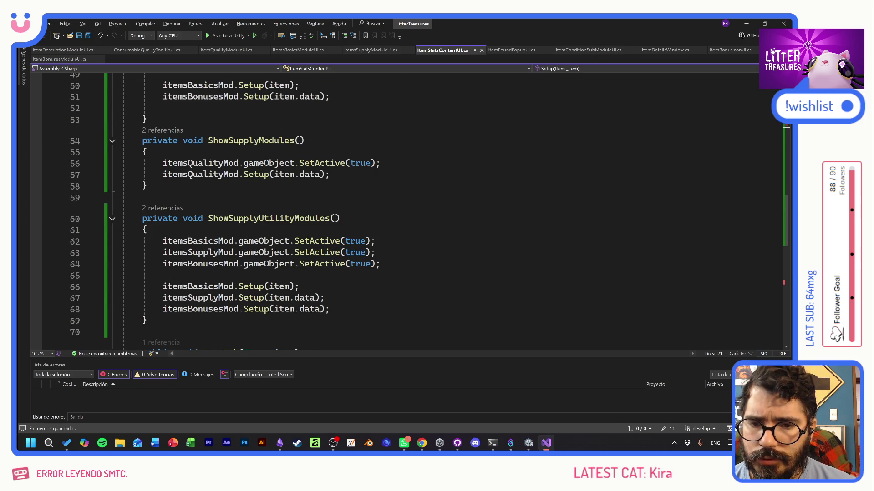
scroll(405, 210, up, 3)
Copy the two quality module lines in ShowSupplyModules and rename the copies to itemsDescriptionMod
click(329, 276)
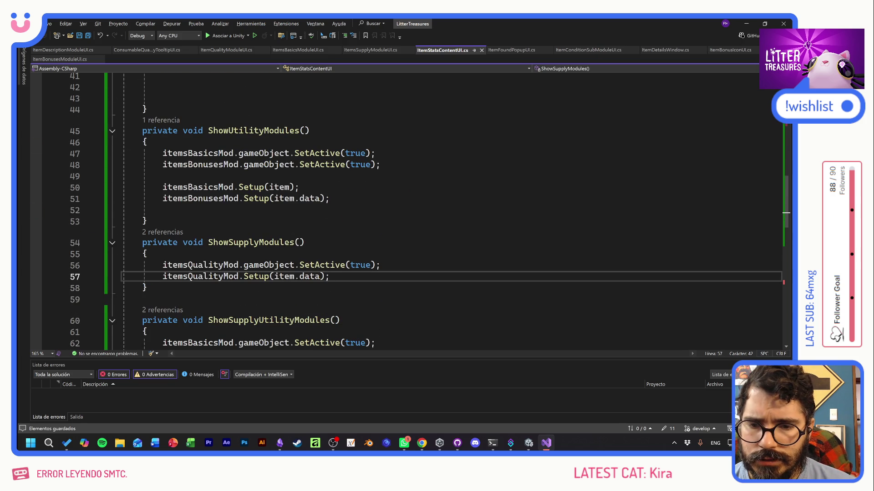
drag(329, 276, 122, 265)
key(ctrl+c)
click(331, 277)
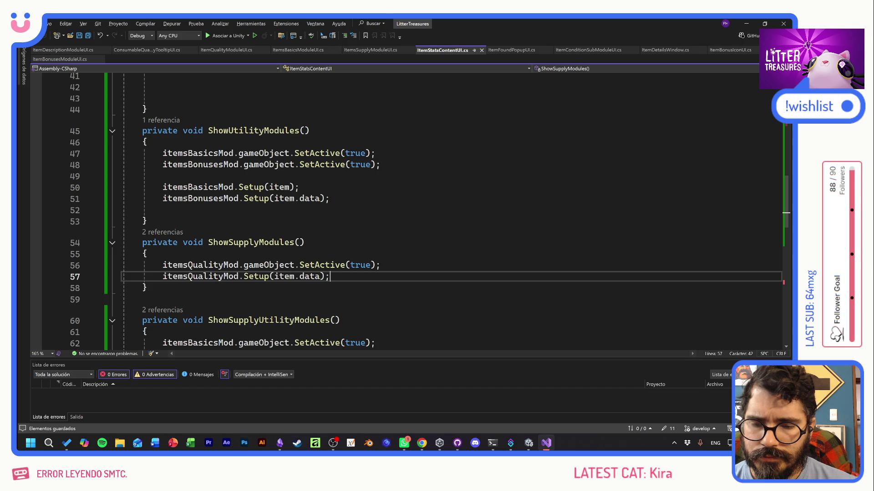
key(Return)
key(Return)
key(ctrl+v)
drag(182, 299, 224, 299)
key(BackSpace)
text(Description)
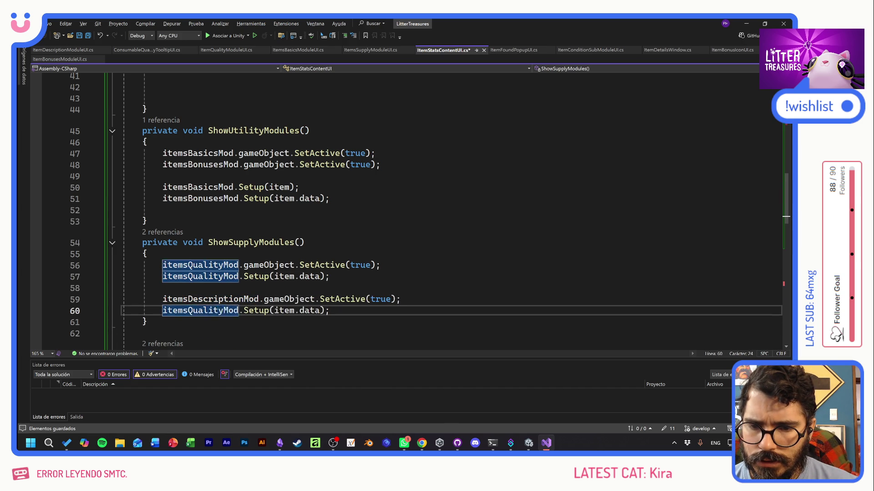
double_click(231, 310)
key(ctrl+v)
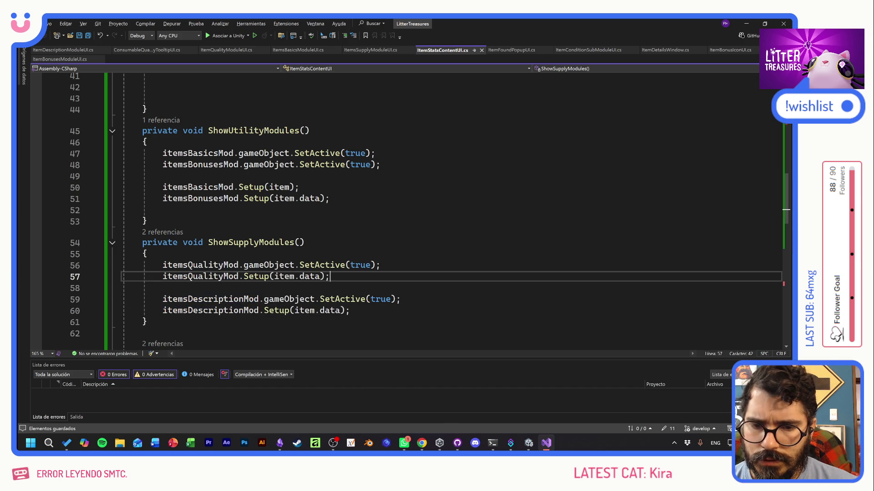
Select the two new itemsDescriptionMod lines and review ShowSupplyModules
key(shift+Up)
key(shift+Home)
key(shift+Home)
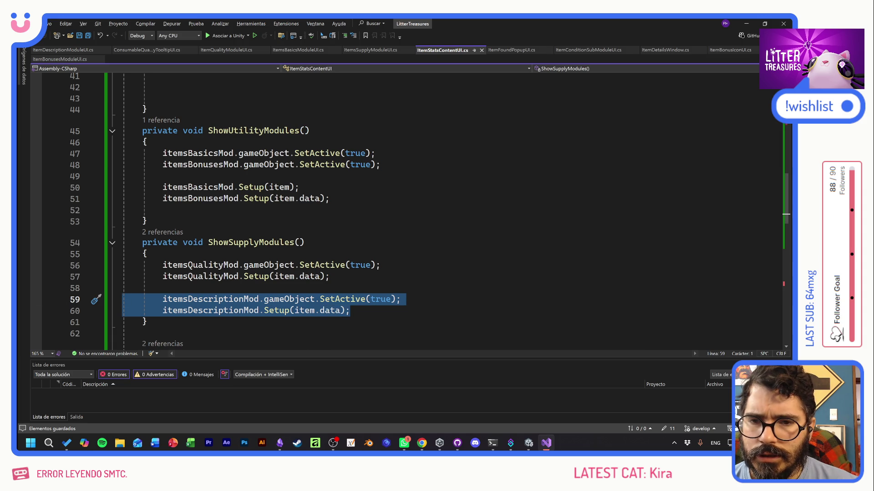
scroll(409, 209, up, 2)
scroll(410, 209, down, 5)
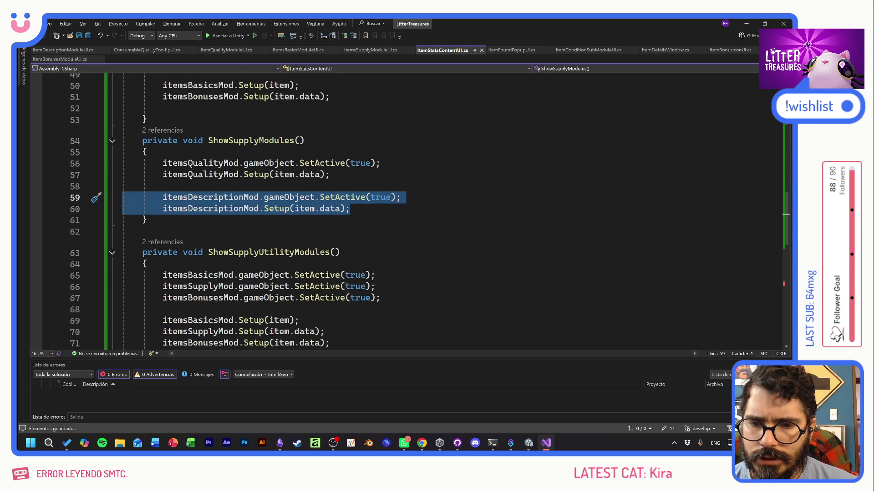
scroll(410, 209, down, 3)
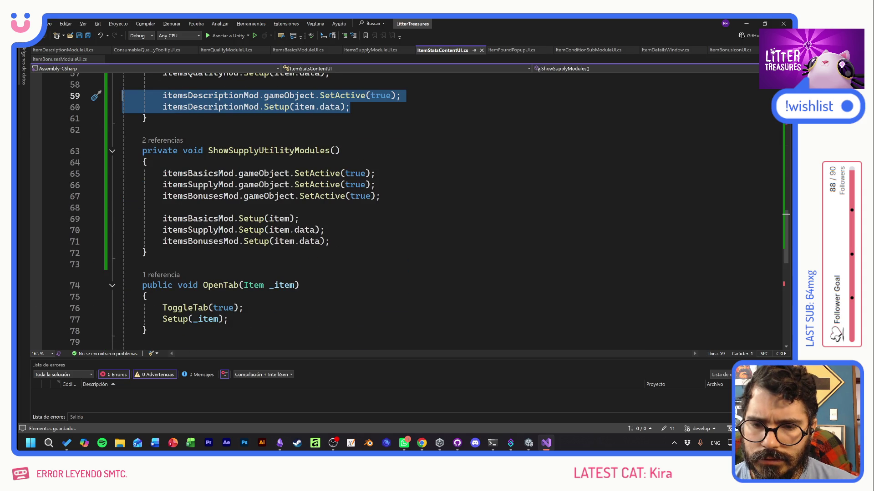
scroll(410, 209, up, 6)
scroll(410, 210, up, 3)
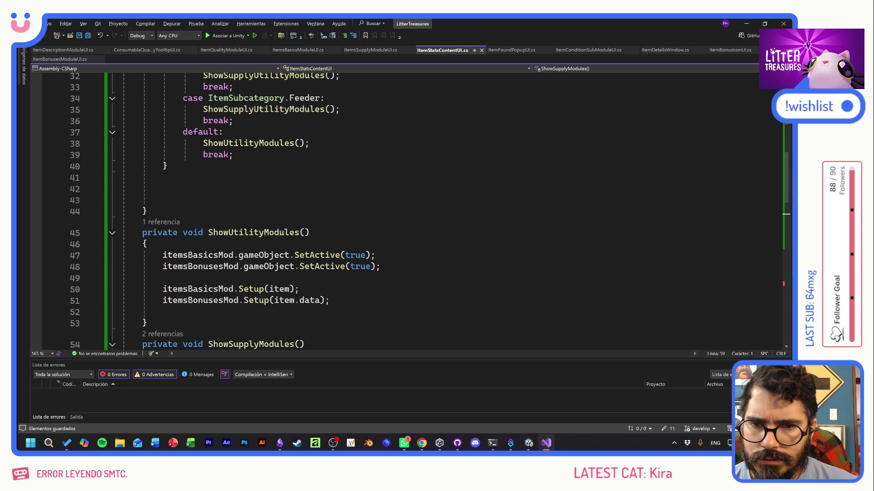
scroll(410, 209, down, 3)
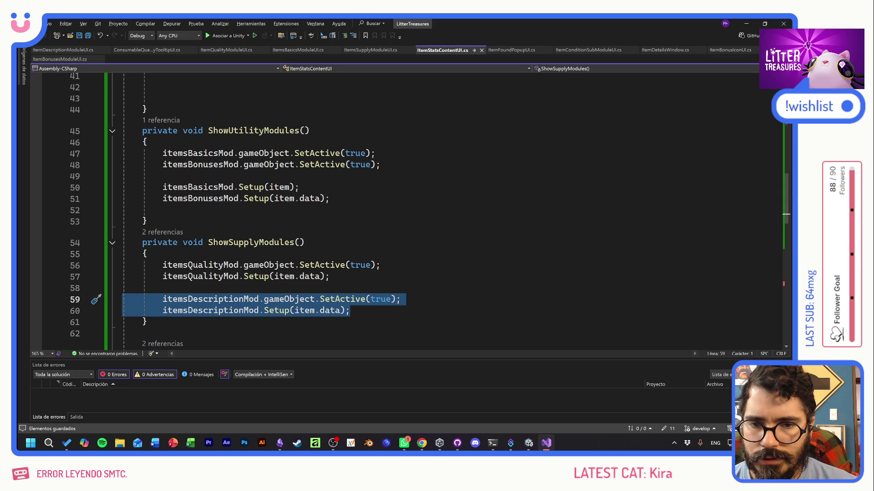
scroll(409, 209, down, 4)
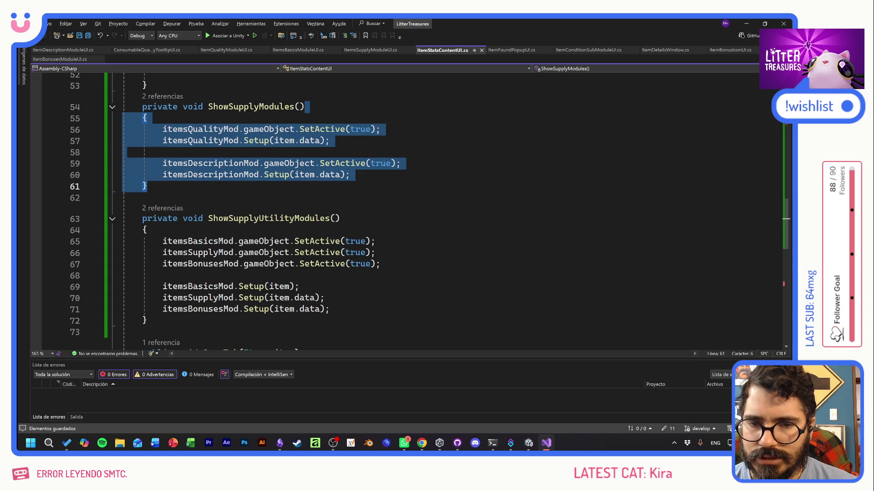
Delete the description module lines, undo the deletion, and return to Unity to recompile
click(143, 198)
click(147, 186)
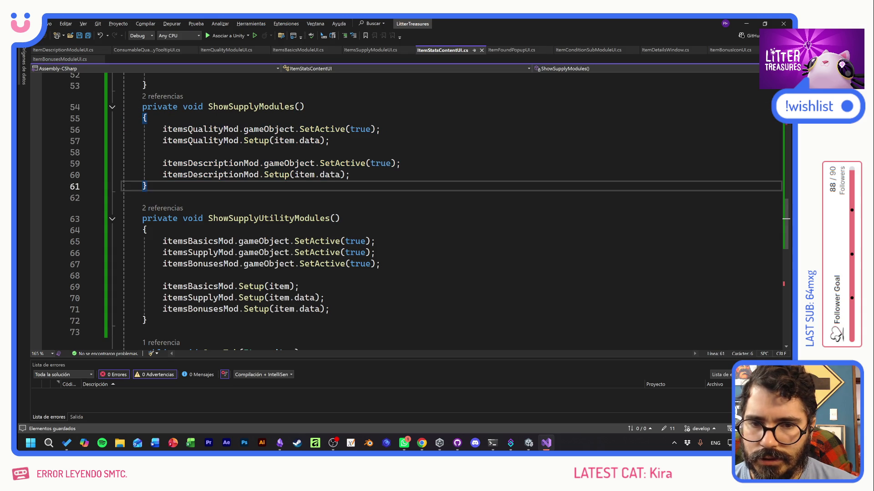
drag(351, 175, 121, 164)
key(Delete)
click(147, 118)
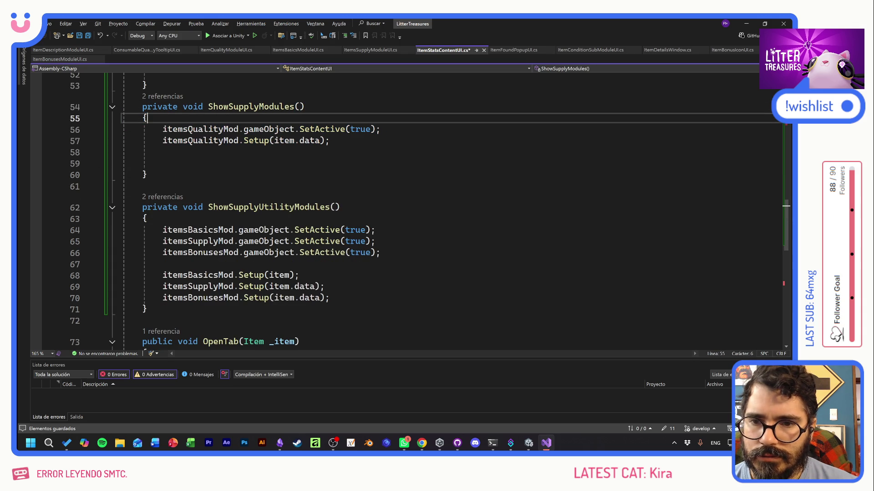
key(ctrl+z)
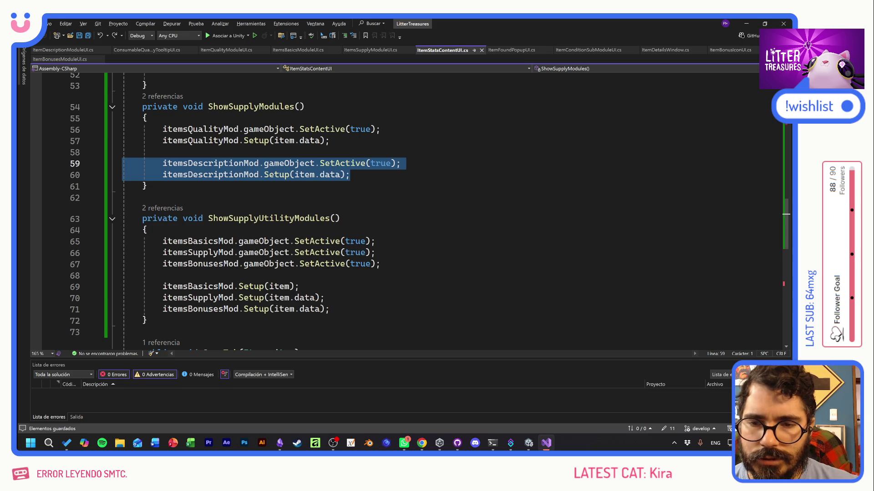
key(alt+Tab)
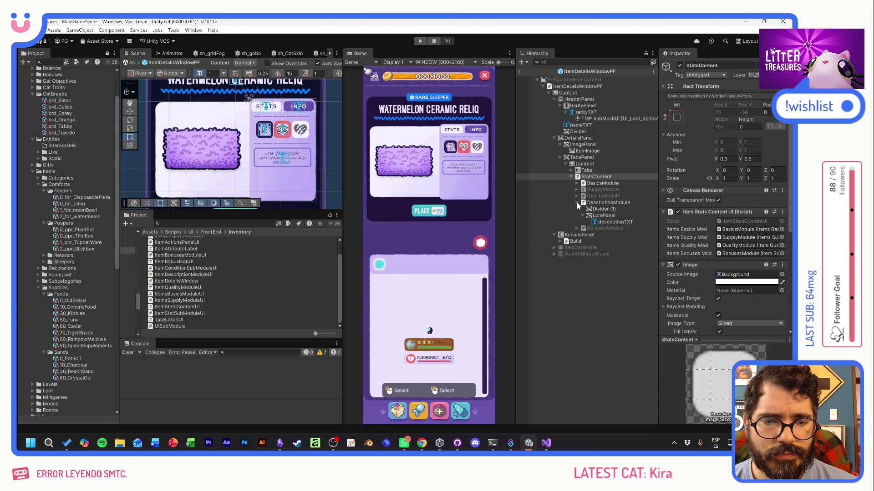
Move DescriptionModule to the top of StatsContent in the Hierarchy
click(577, 203)
mouse_move(600, 204)
mouse_down()
mouse_move(598, 184)
mouse_move(627, 182)
mouse_up()
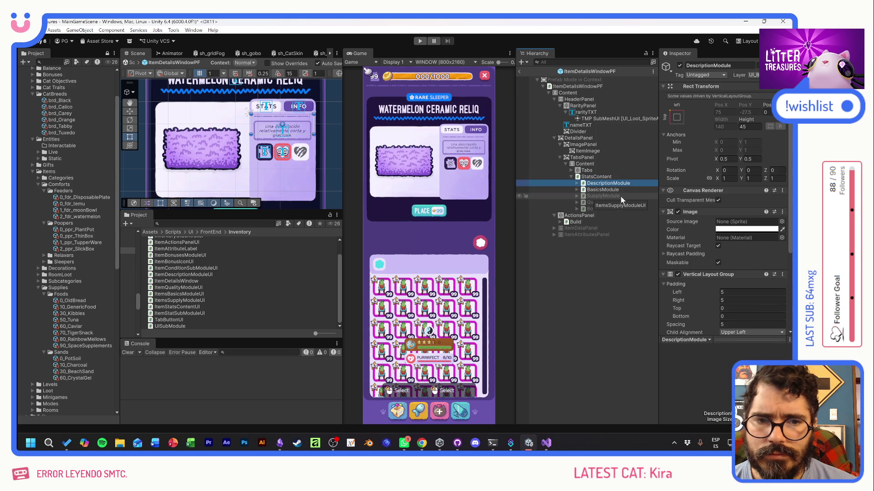
scroll(485, 172, up, 5)
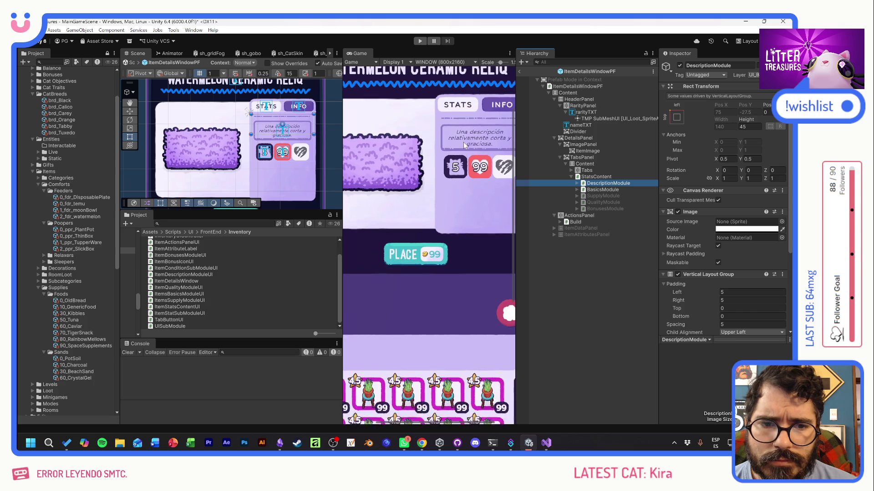
click(471, 167)
scroll(451, 191, down, 3)
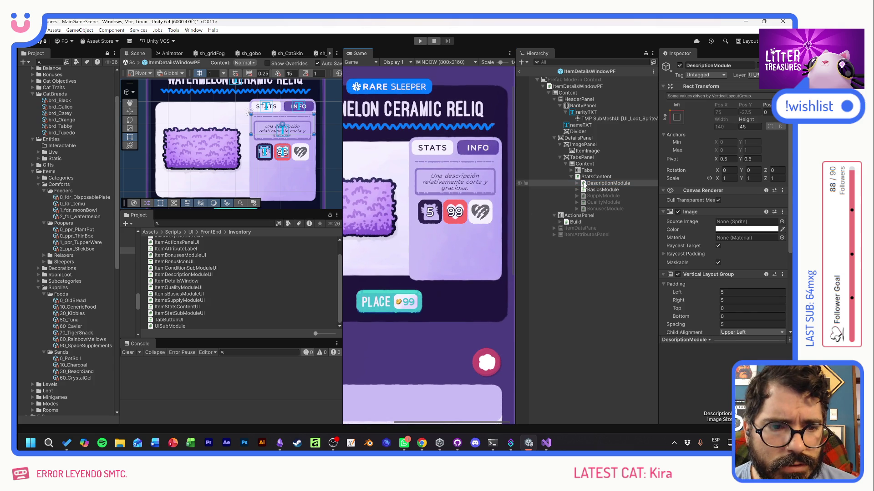
Expand DescriptionModule and select its LorePanel child to view its Image settings
click(583, 183)
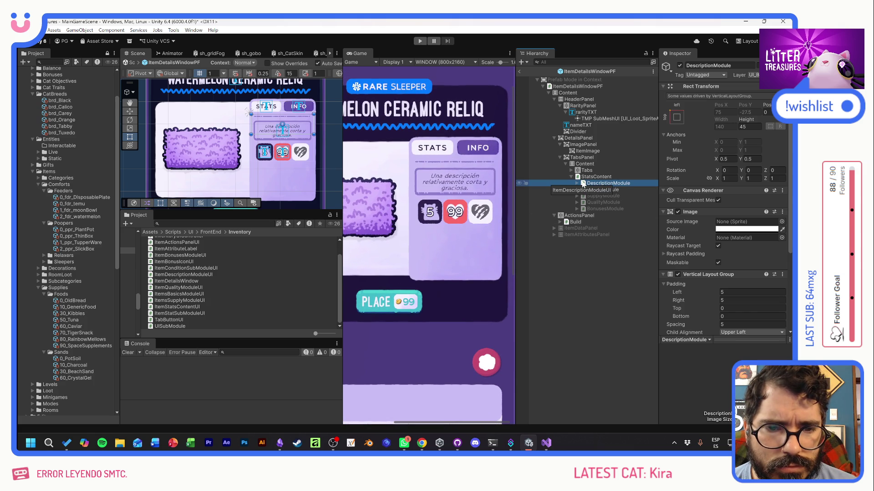
click(577, 183)
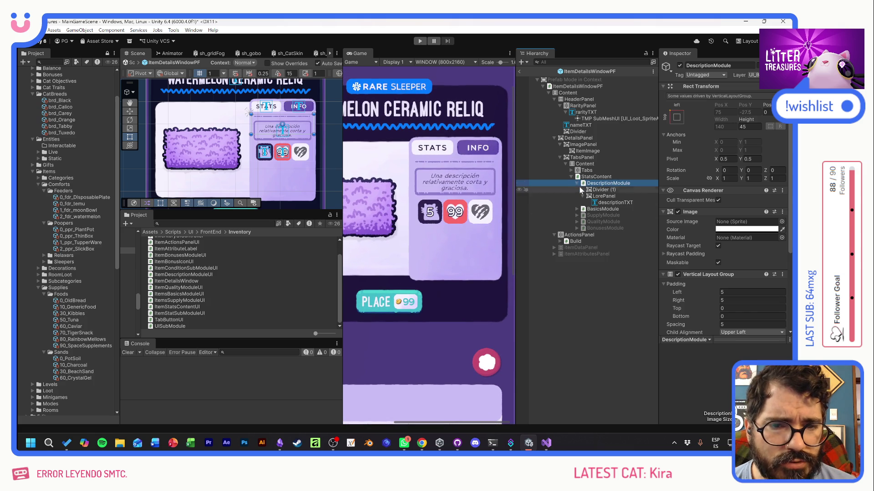
click(597, 197)
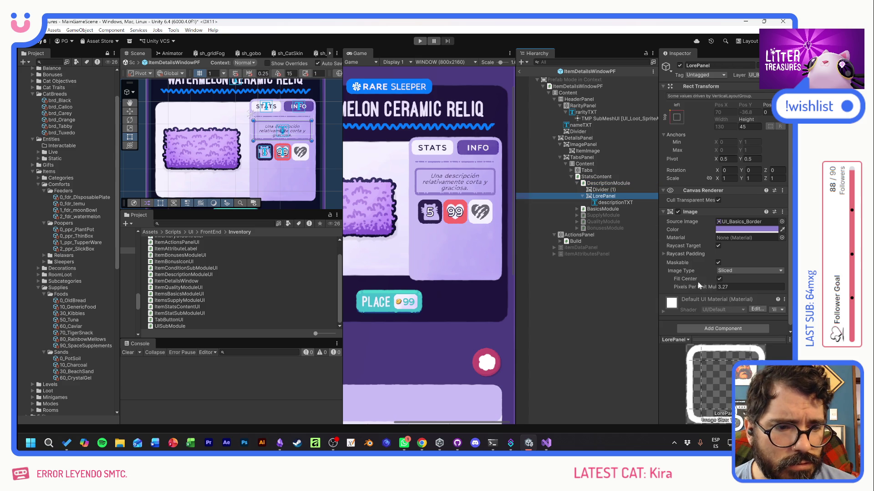
Set LorePanel's Pixels Per Unit Multiplier to 2.99 and DescriptionModule's height to 60
drag(705, 285, 683, 287)
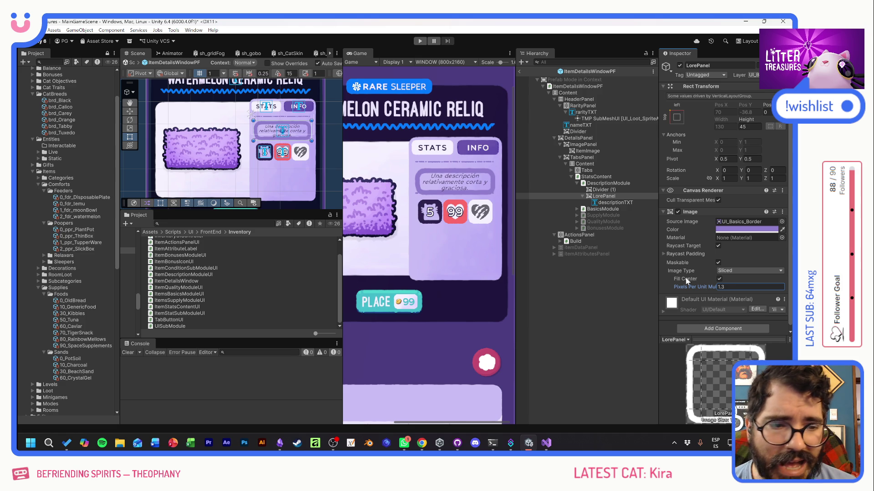
text(2.99)
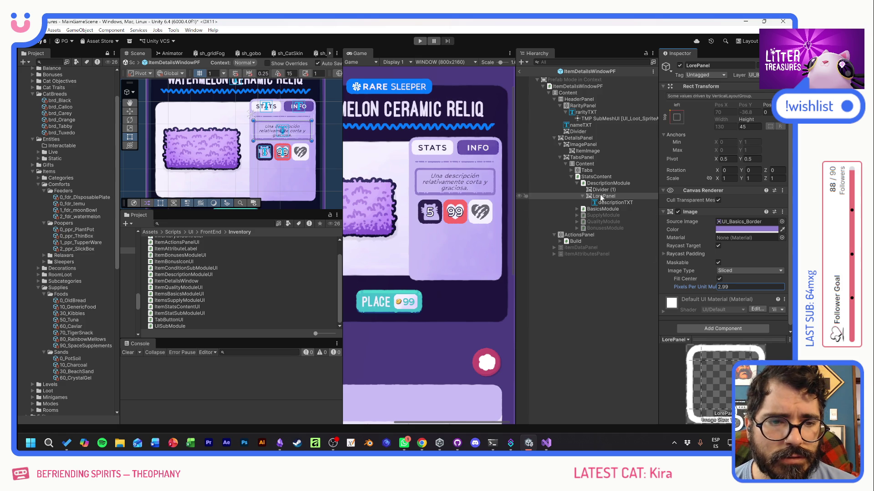
click(619, 183)
mouse_move(747, 119)
mouse_down()
mouse_move(842, 119)
mouse_move(64, 119)
mouse_move(72, 117)
mouse_up()
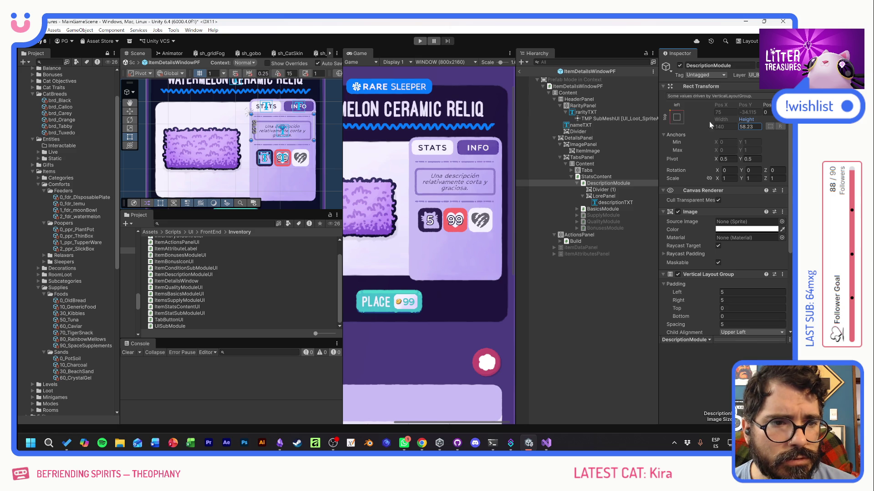
text(60)
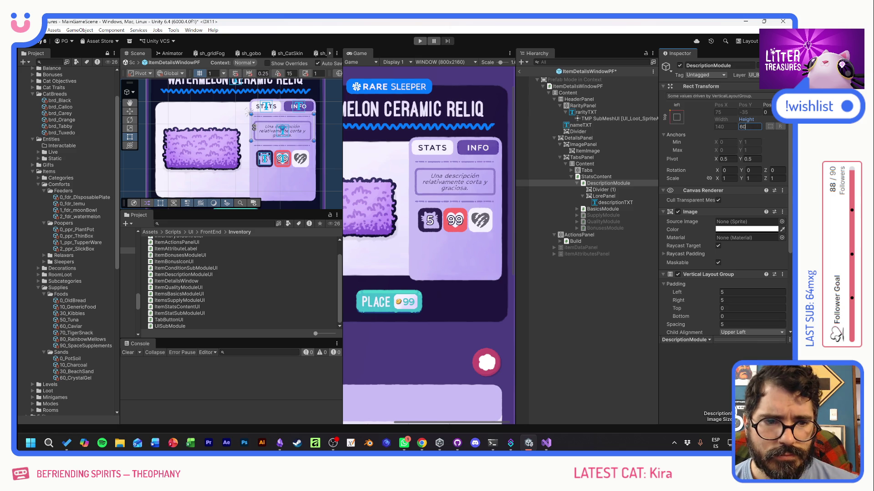
click(603, 196)
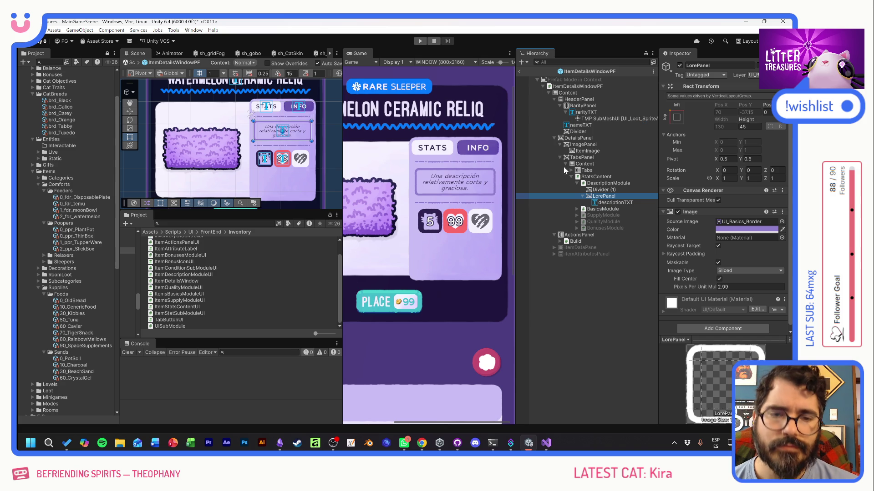
Test the item details window in Play mode, then exit Play mode
click(479, 190)
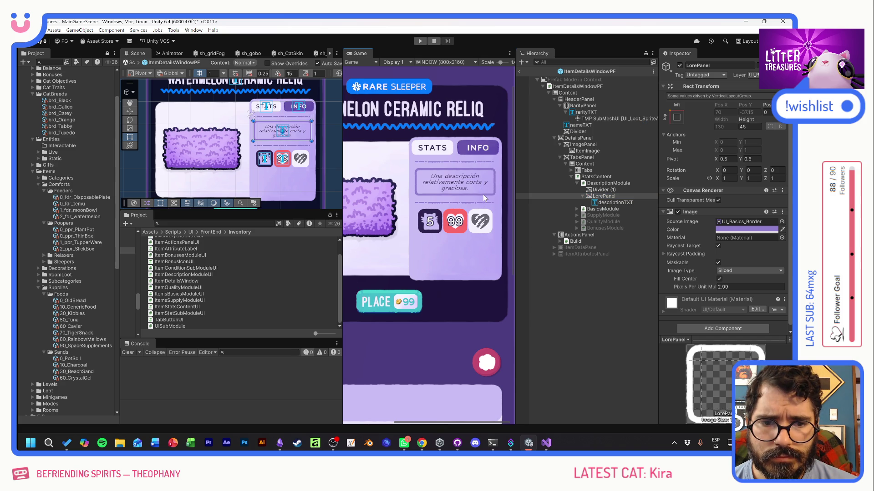
click(419, 42)
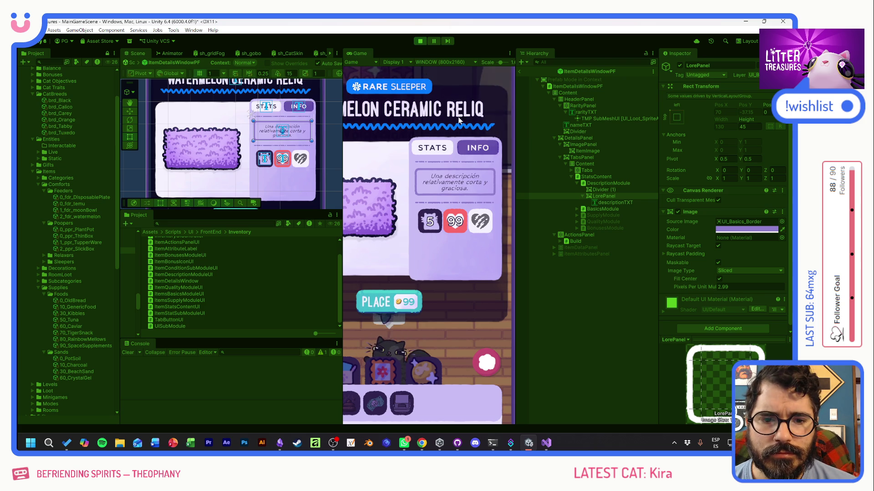
key(ctrl+p)
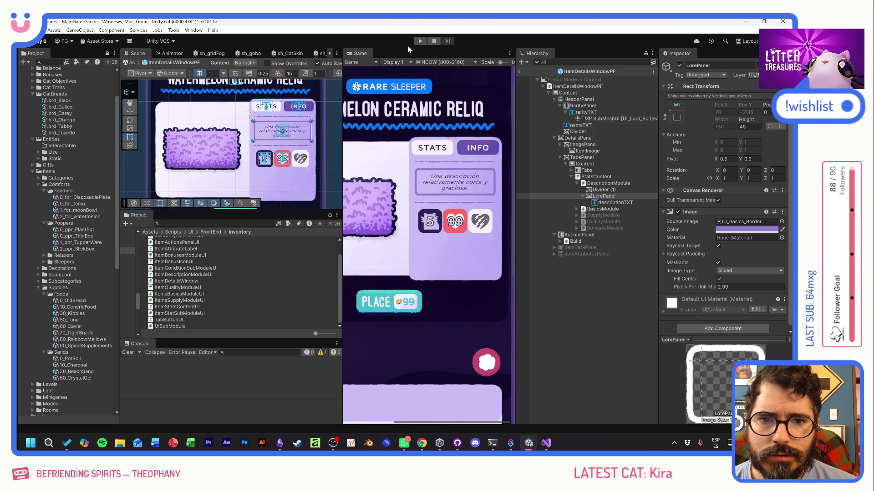
Run the game again, view several inventory items' details, and stop Play mode
scroll(445, 173, down, 5)
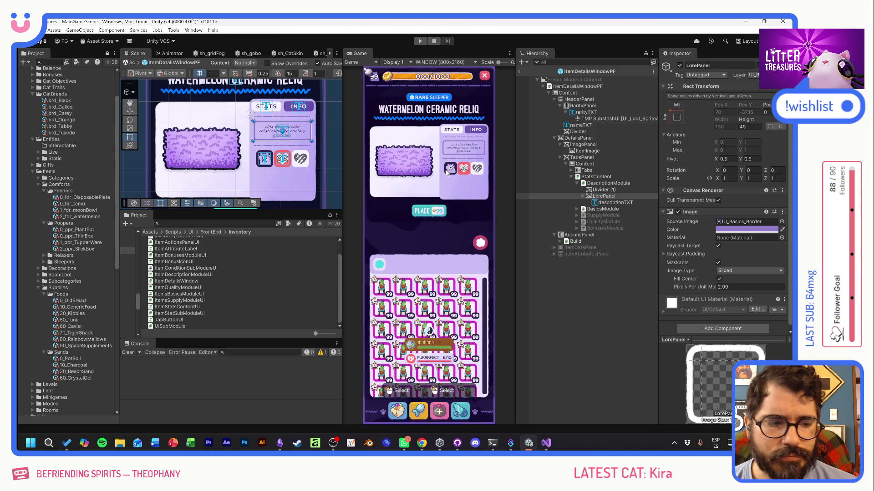
click(419, 41)
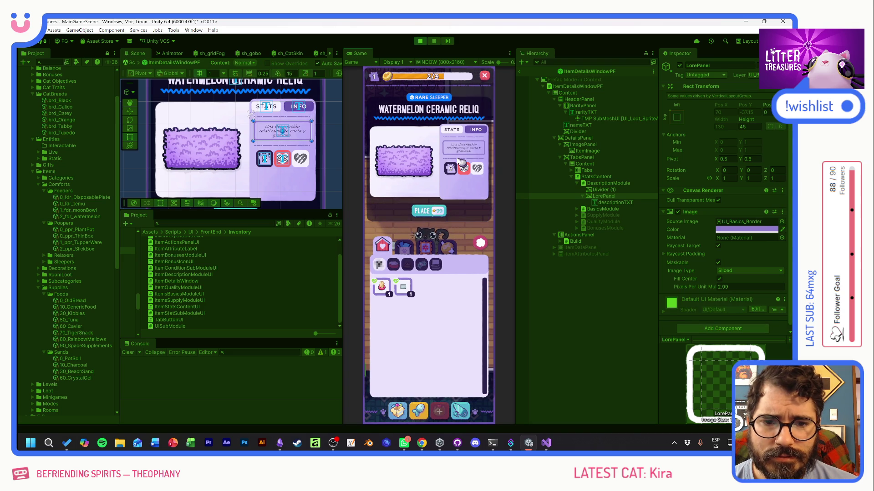
click(381, 286)
click(410, 293)
click(407, 290)
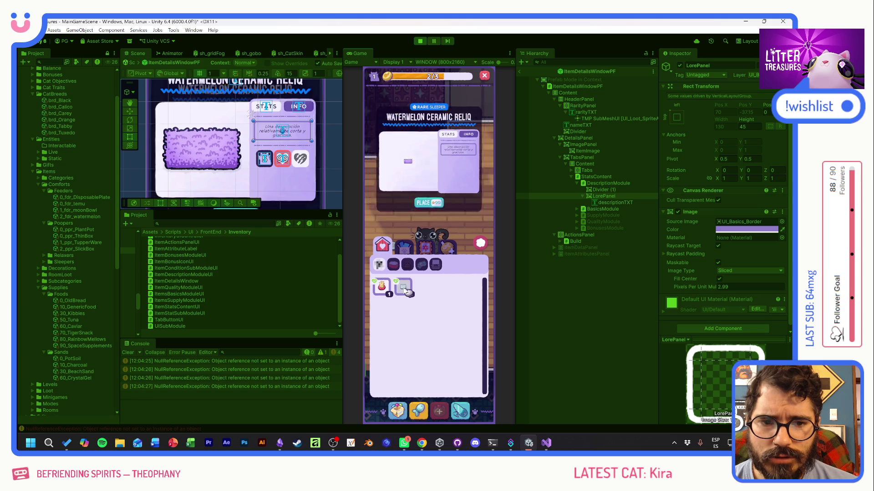
click(420, 41)
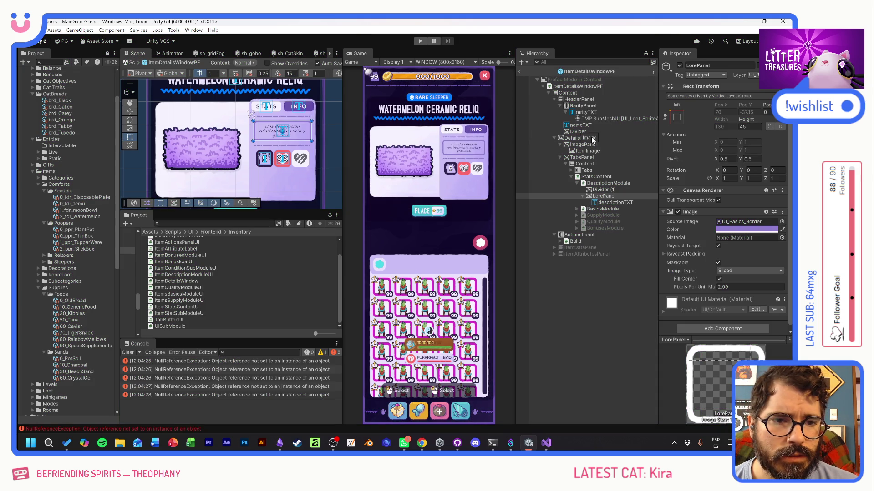
Assign DescriptionModule to StatsContent's Items Description Mod field and start Play mode
click(576, 87)
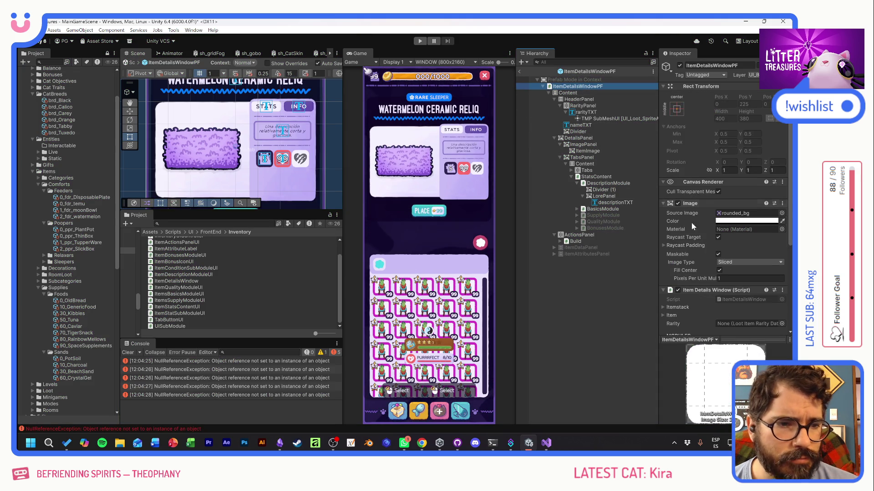
click(578, 138)
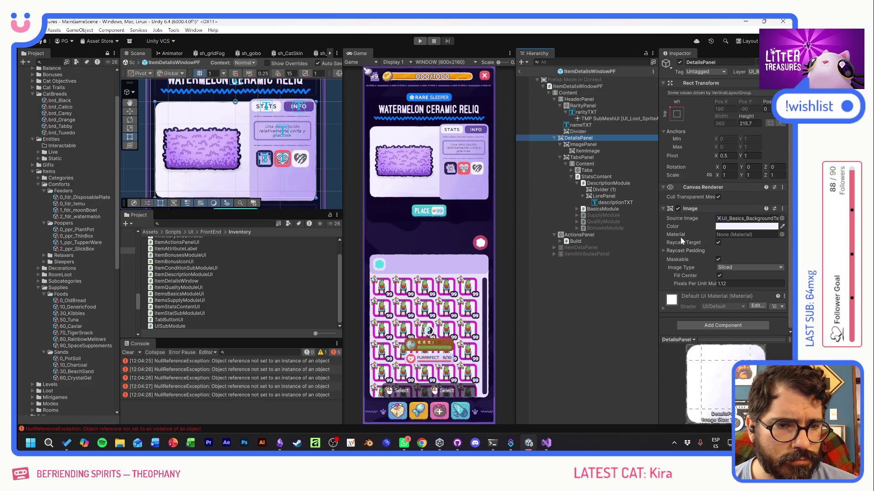
click(594, 176)
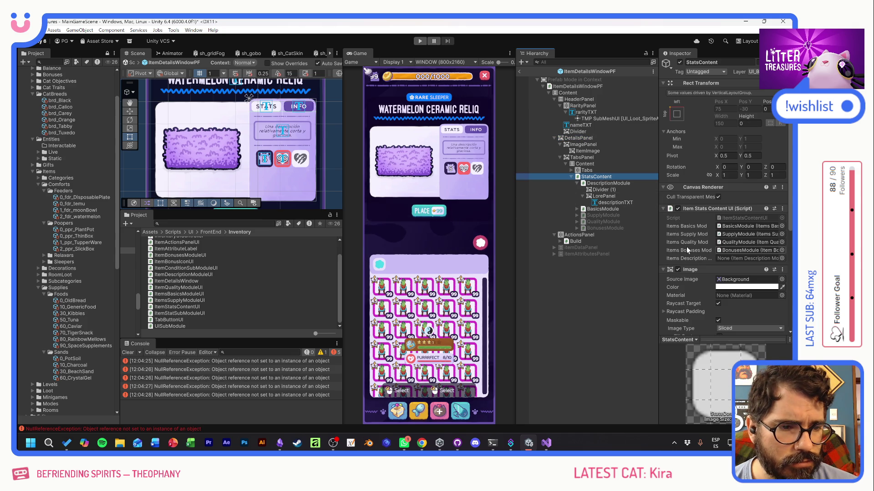
scroll(686, 246, down, 3)
scroll(686, 247, down, 1)
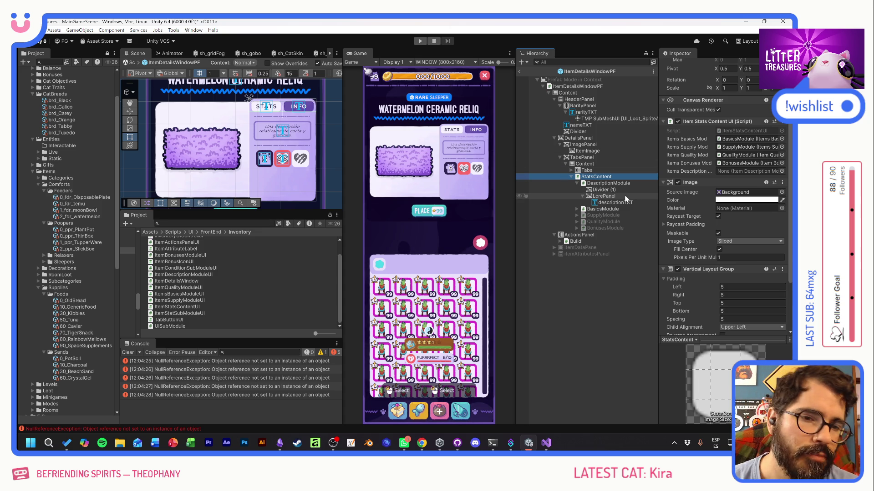
drag(600, 184, 735, 175)
click(419, 41)
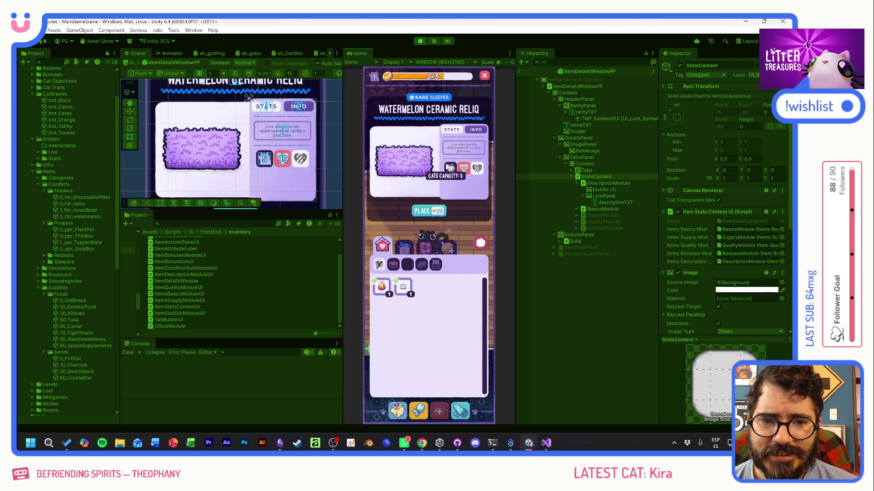
Preview Thin Sand Box, Scratch Pole, Lengua de Suegra and food items, then stop Play mode
click(403, 287)
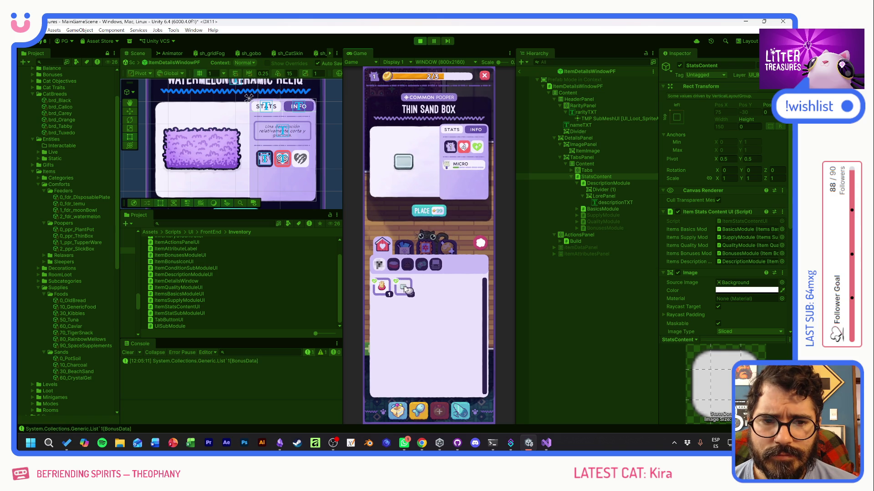
click(382, 287)
click(424, 253)
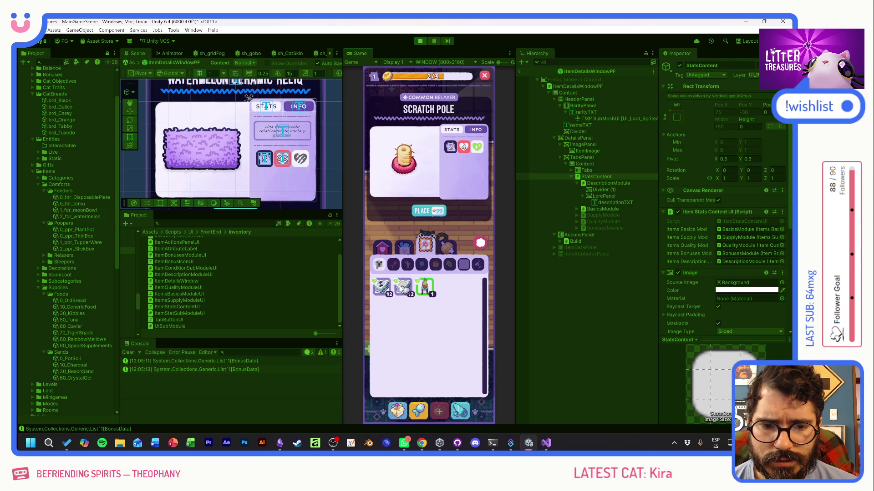
click(403, 287)
click(381, 287)
click(425, 287)
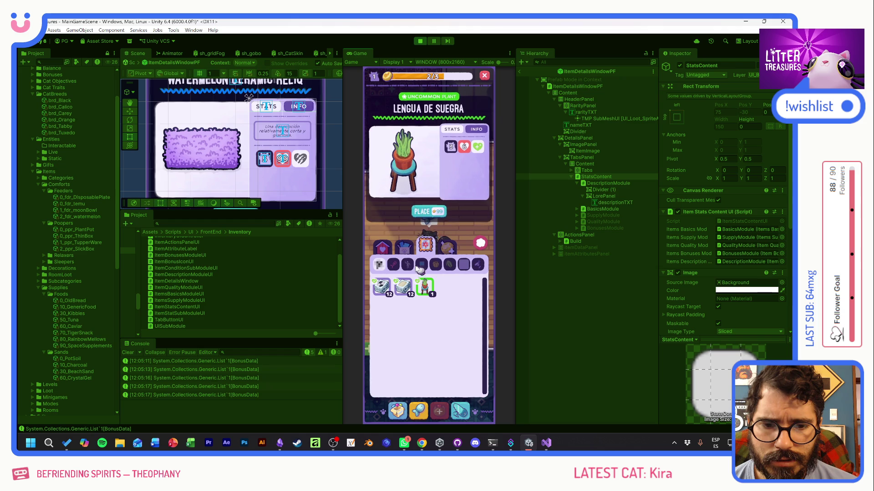
click(404, 245)
click(389, 288)
click(390, 289)
click(390, 289)
click(391, 290)
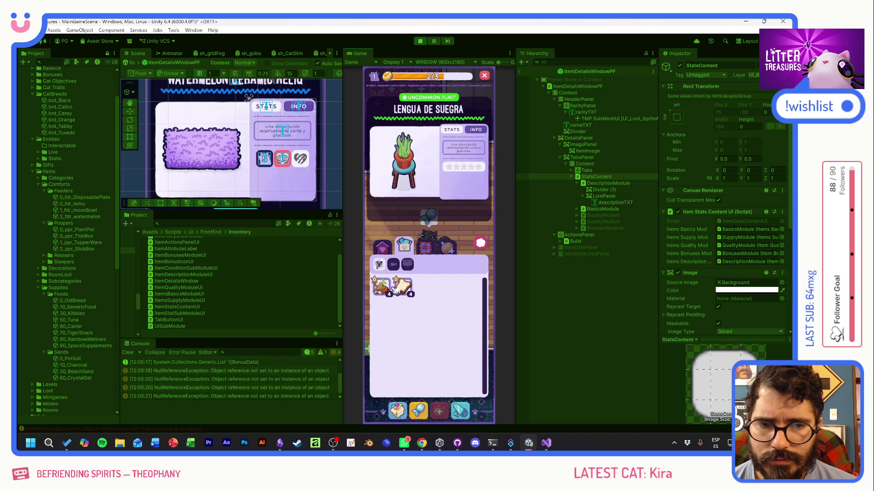
click(420, 41)
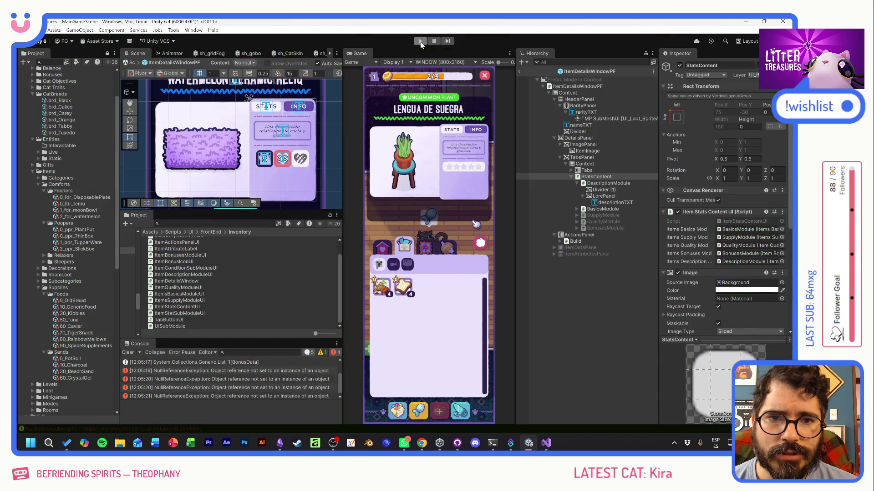
Assign descriptionTXT to DescriptionModule's Description TXT field and start Play mode
click(610, 183)
scroll(681, 246, down, 5)
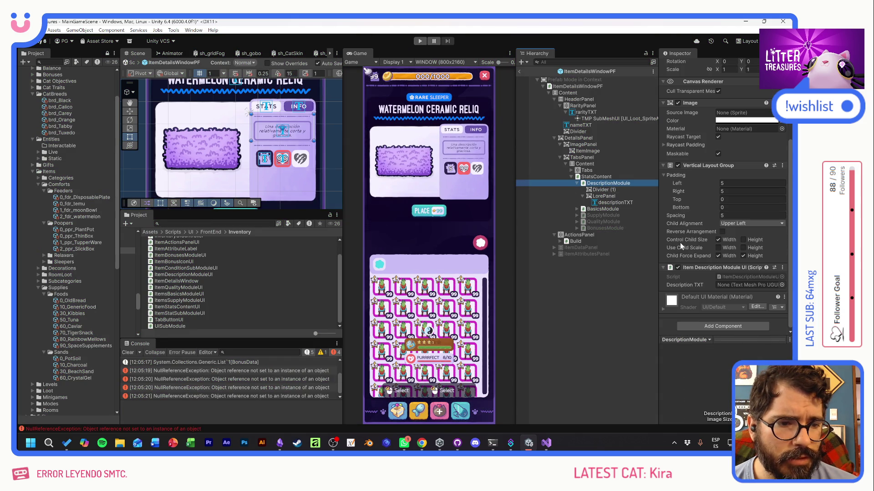
drag(615, 203, 748, 284)
click(423, 42)
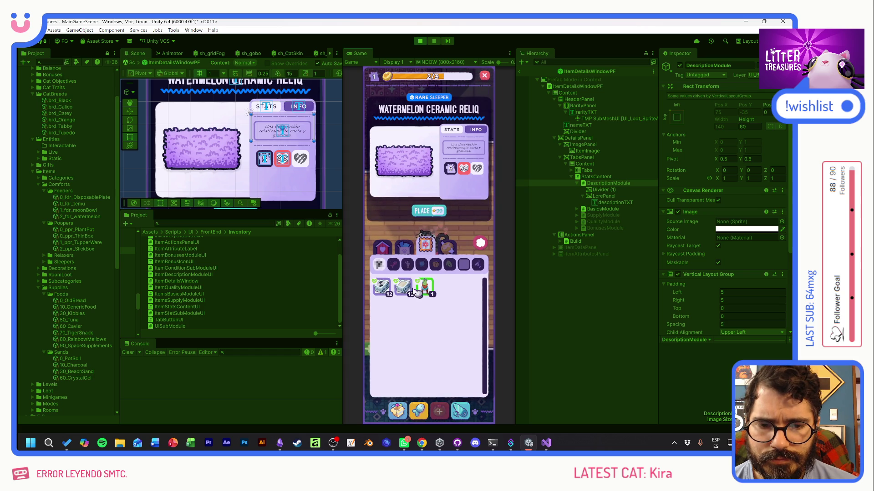
In Play mode, check the details panel for Pot Soil, Old Bread and Checkered Tiles
click(404, 245)
click(403, 286)
click(389, 290)
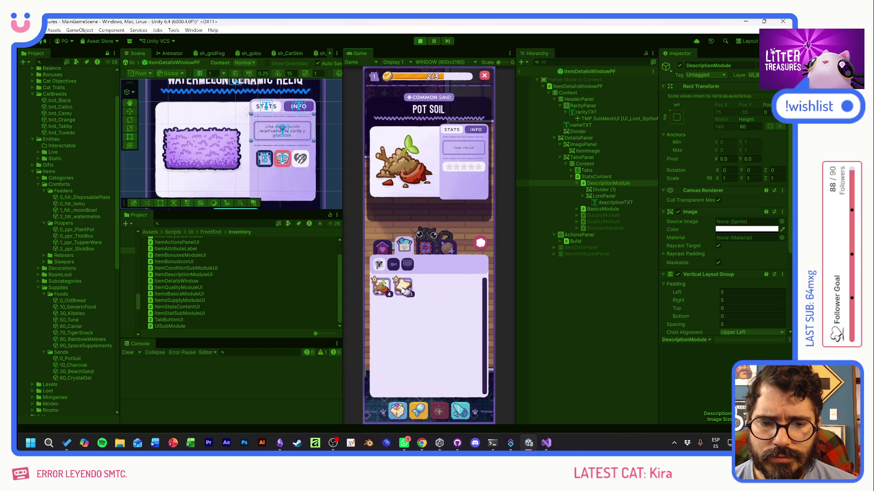
click(403, 287)
click(425, 246)
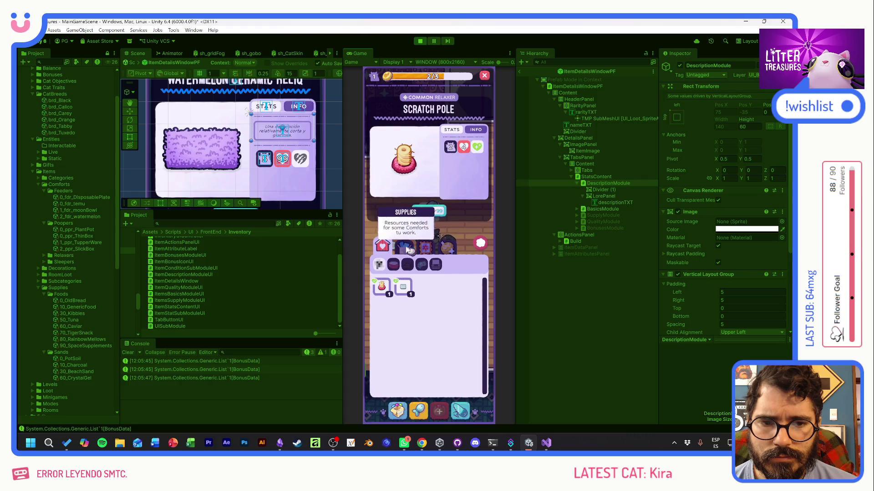
click(423, 287)
click(411, 290)
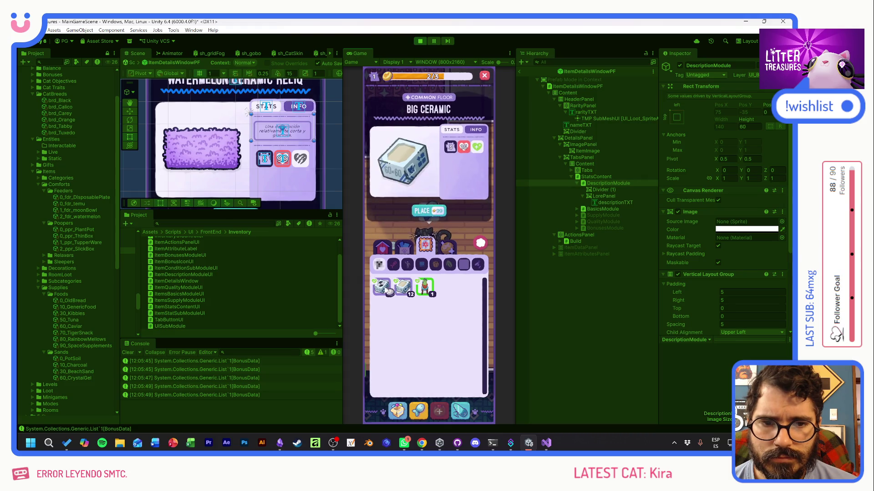
Check details for Lengua de Suegra, a ceramic tile and Checkered Tiles in other categories
click(443, 249)
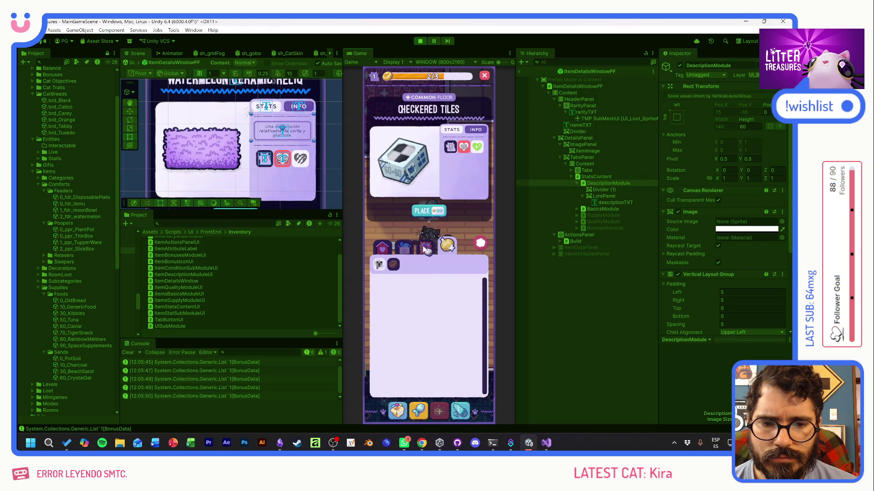
click(425, 246)
click(408, 288)
click(424, 287)
click(403, 287)
click(385, 287)
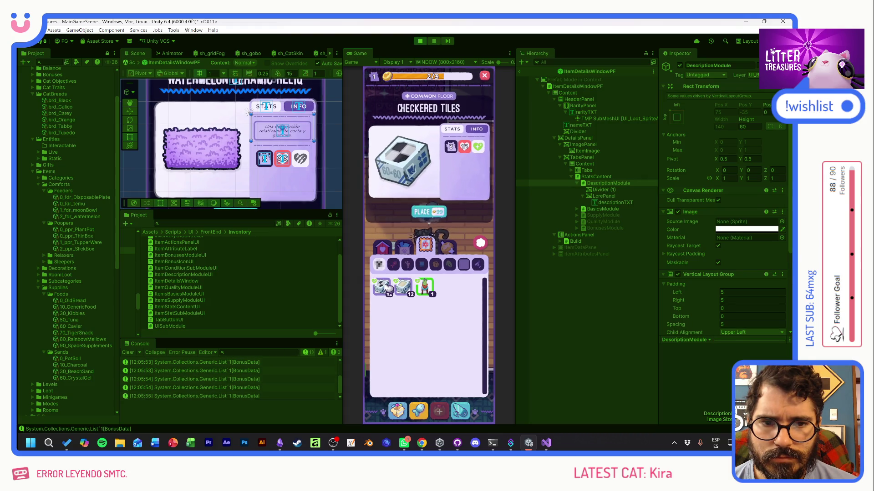
Check the Utilities and Foods items, including Old Bread, Pot Soil and Thin Sand Box
click(383, 245)
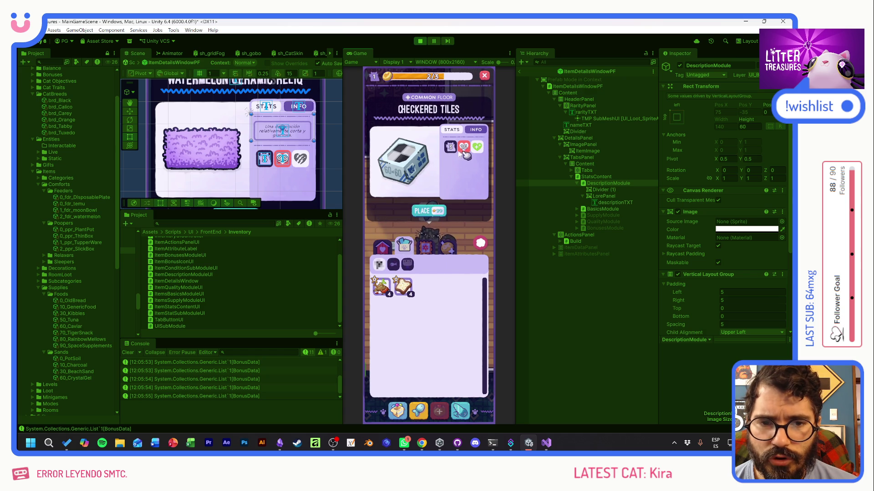
click(383, 246)
click(405, 249)
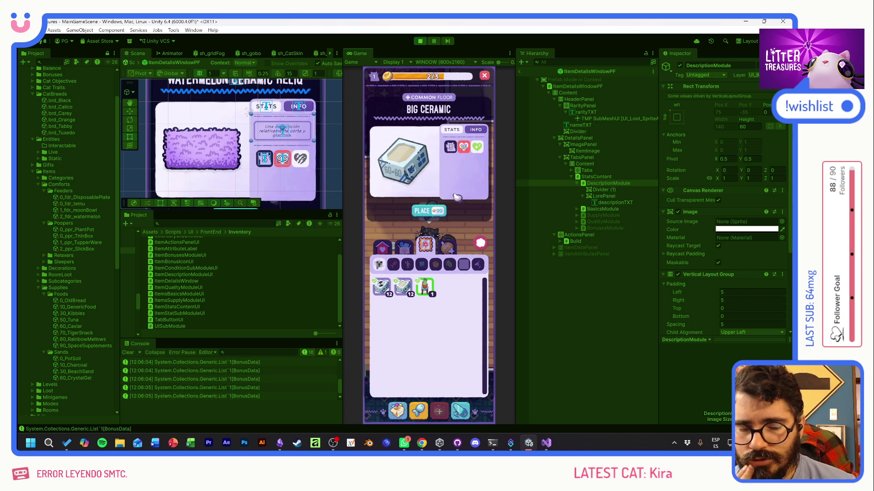
click(404, 246)
click(389, 292)
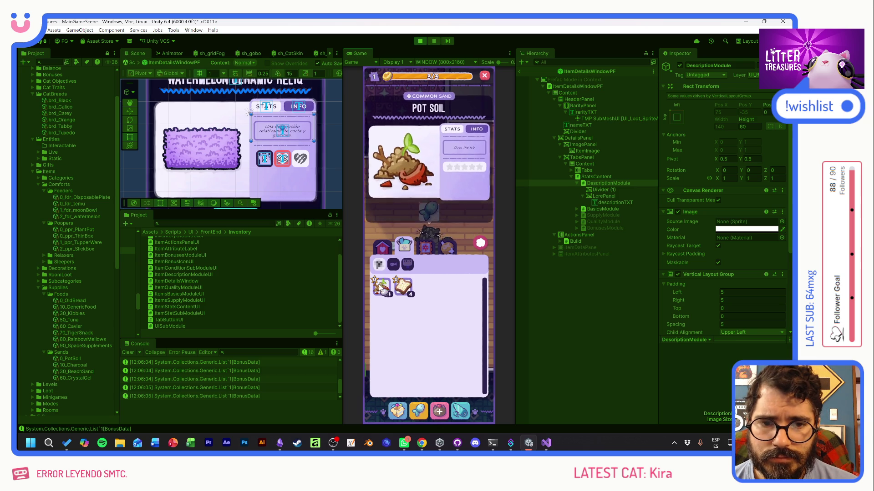
click(383, 248)
click(403, 286)
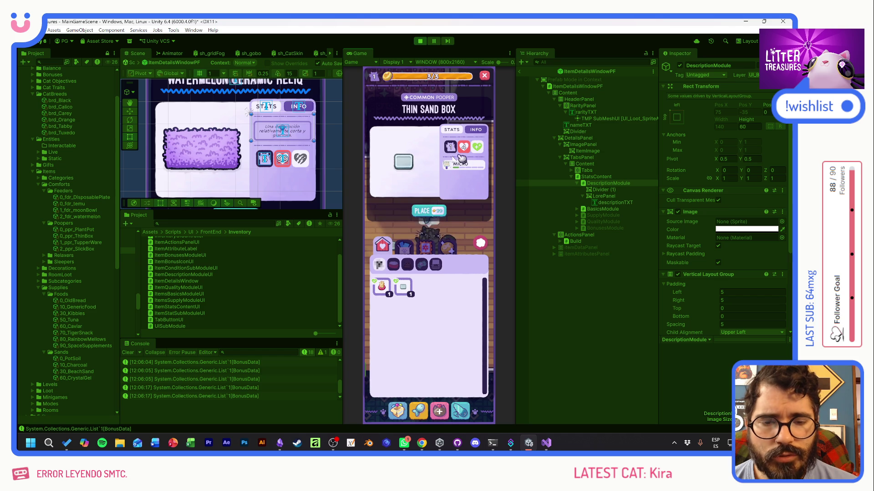
Close the inventory, stop Play mode with Ctrl+P, and bring up File Explorer
mouse_move(459, 168)
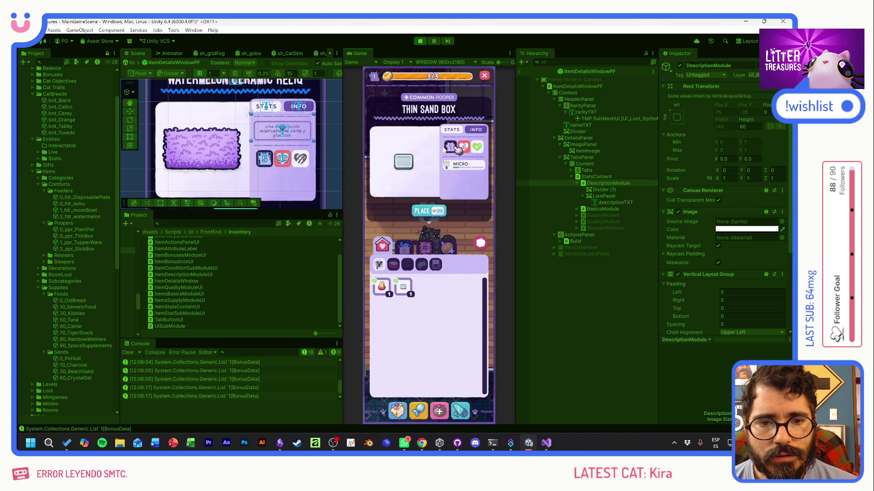
click(482, 244)
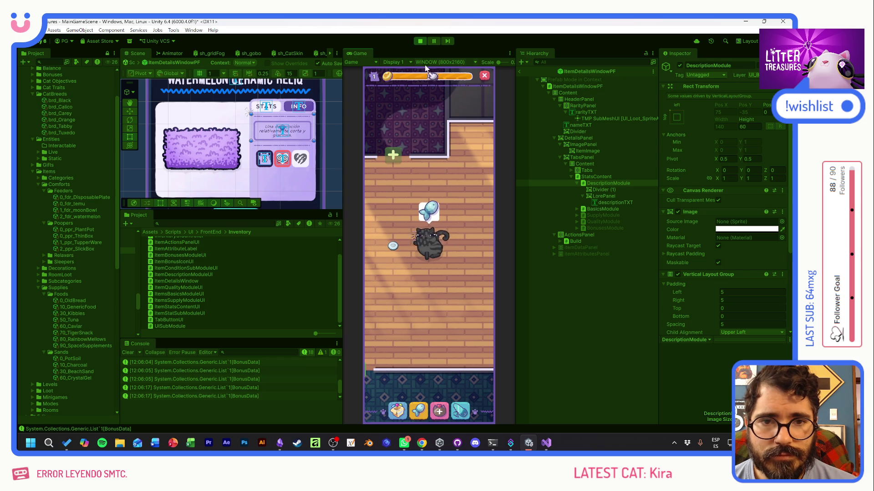
key(ctrl+p)
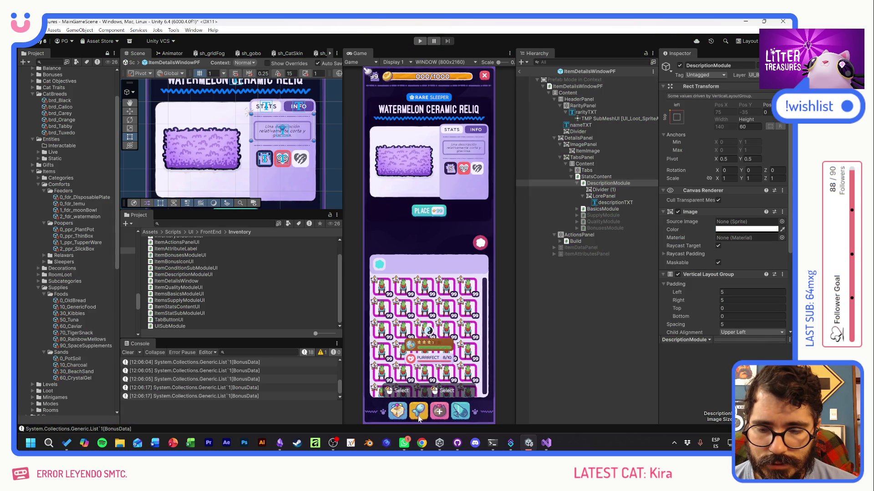
click(120, 445)
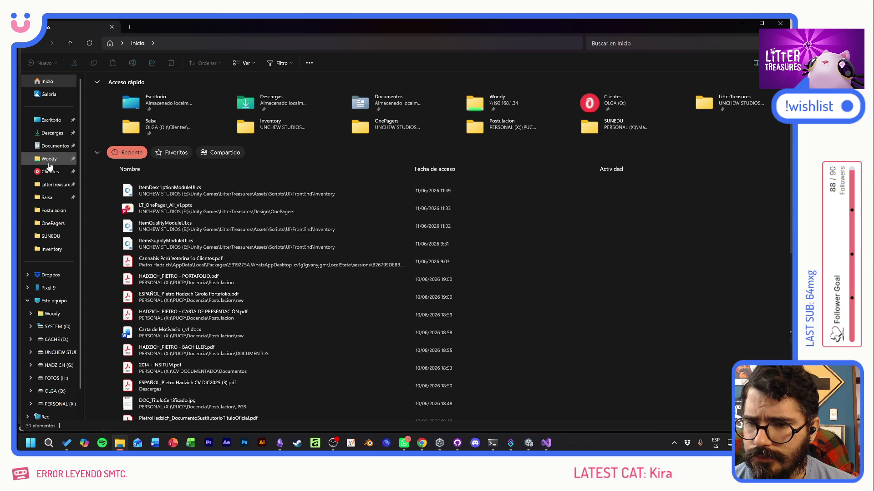
Play LT_Gameplay_02.mp4 from UNCHEW STUDIOS (E:) > Trailers > Footage
click(56, 356)
double_click(110, 142)
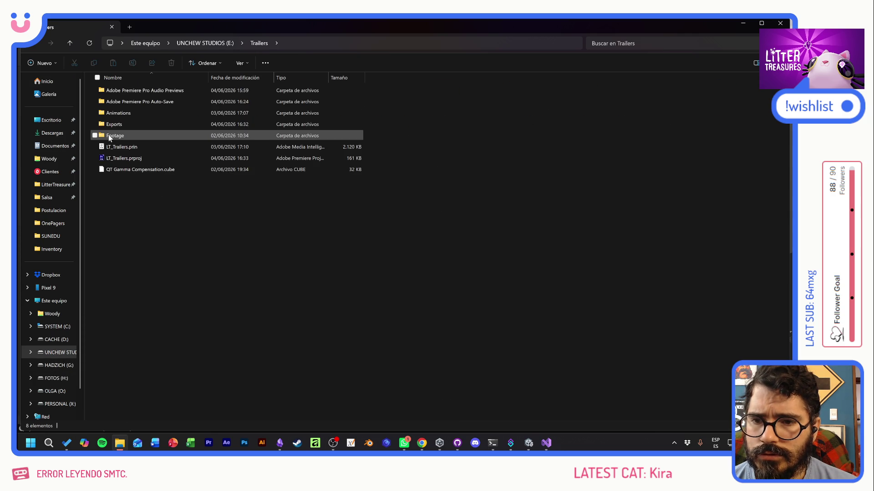
double_click(110, 137)
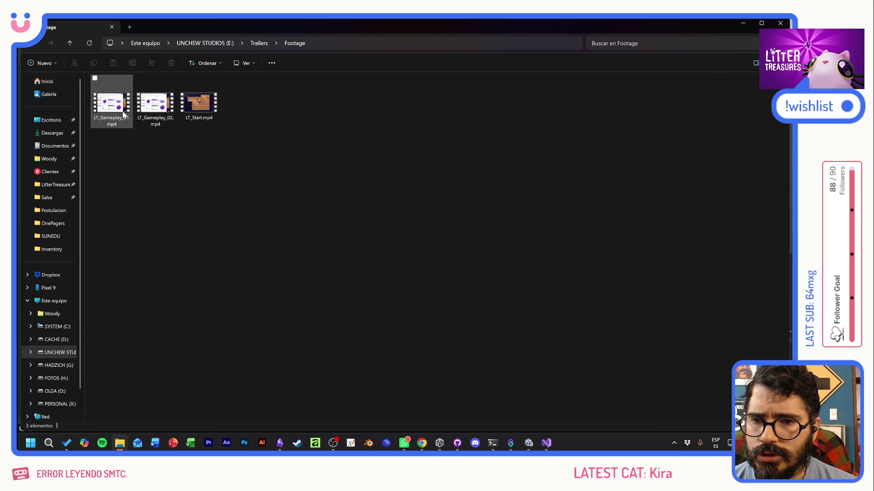
double_click(151, 107)
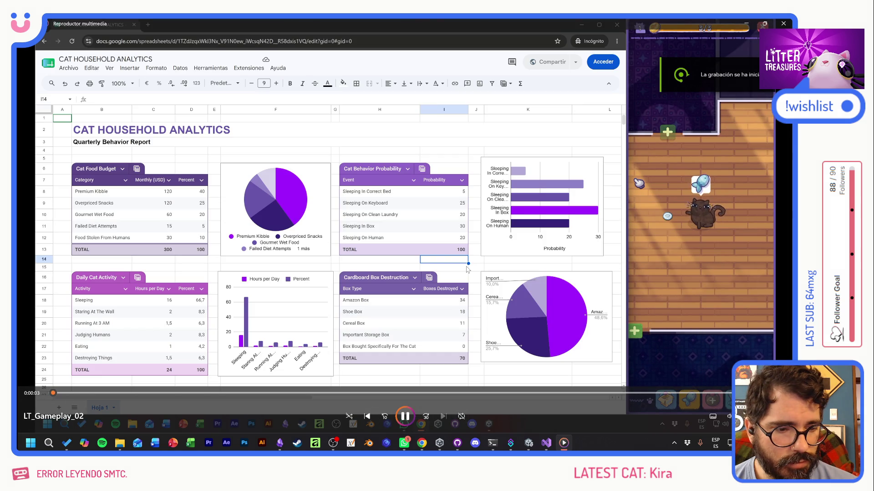
Mute LT_Gameplay_02, seek to about 0:09:27, pause at 0:09:40, and return to Unity
key(ctrl+m)
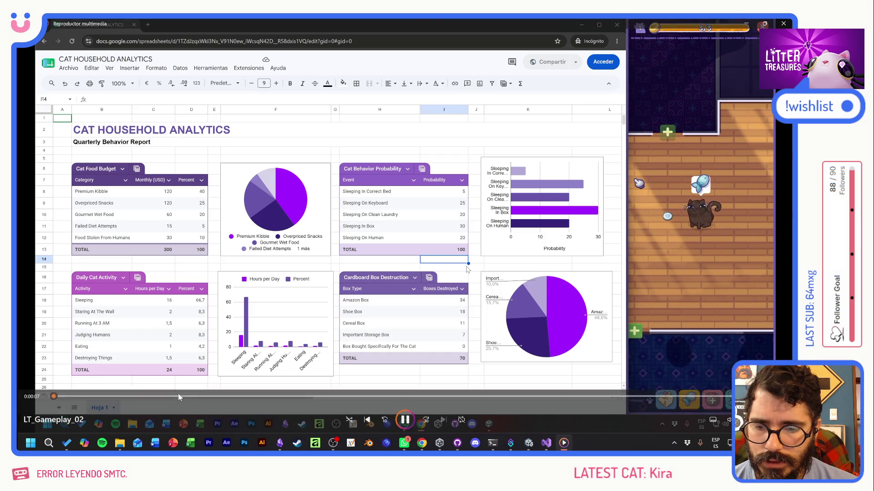
click(179, 393)
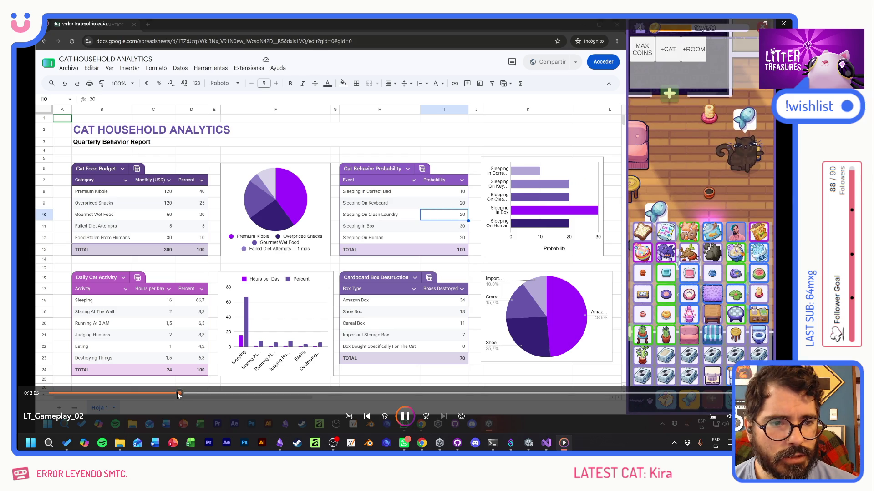
click(158, 394)
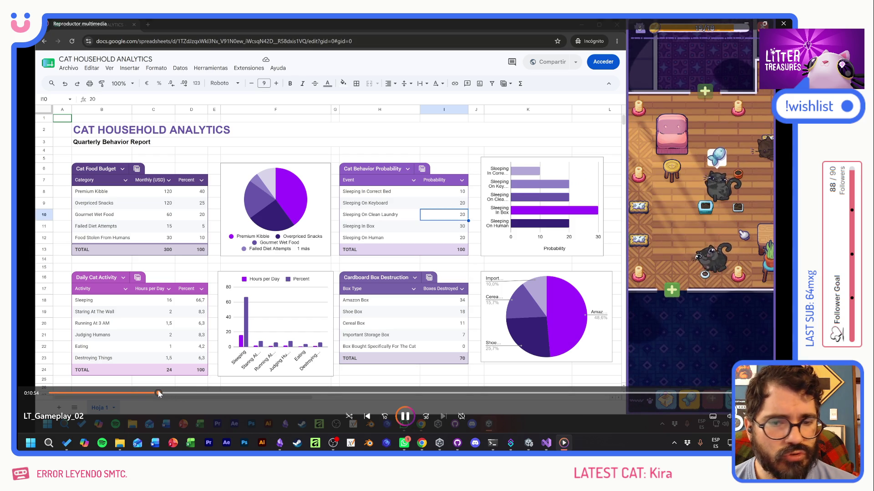
click(144, 393)
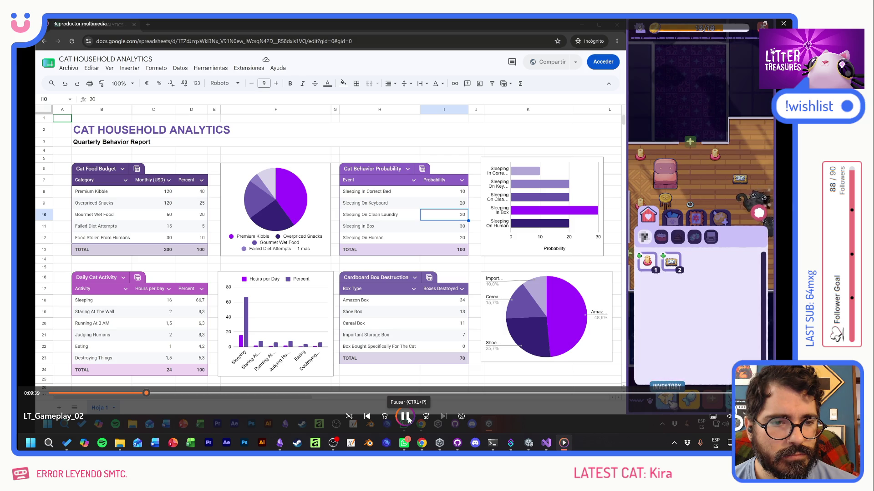
click(406, 417)
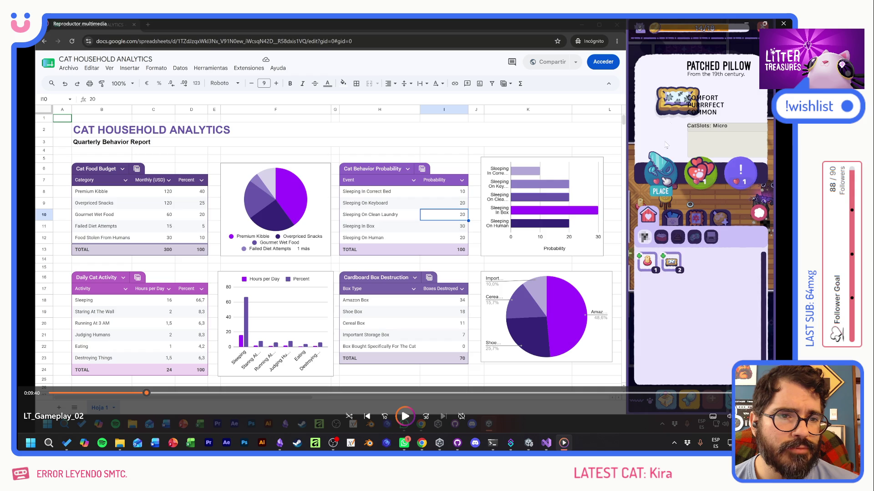
key(alt+Tab)
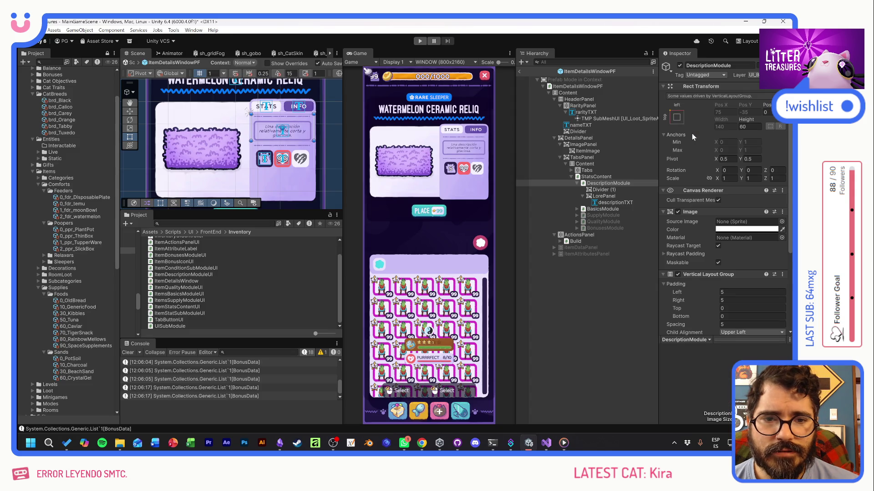
Compare Unity with the gameplay recording, finishing on the video playing from about 0:09:43
key(alt+Tab)
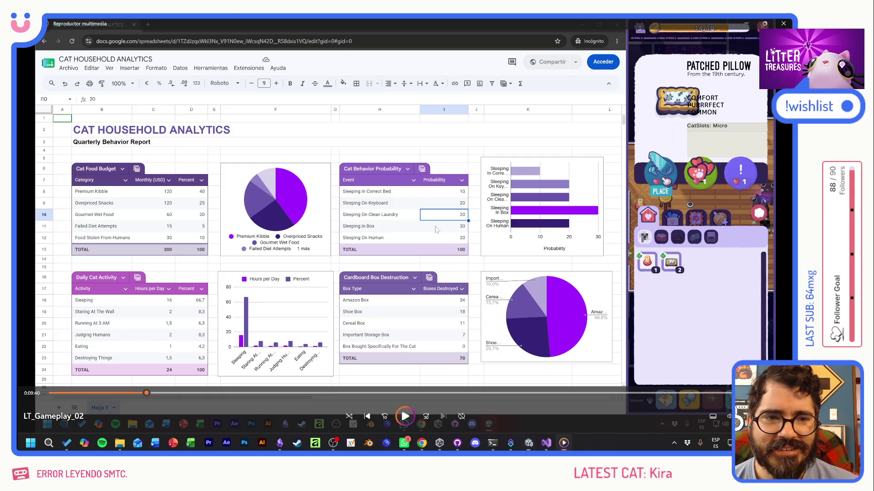
key(alt+Tab)
key(alt+Tab)
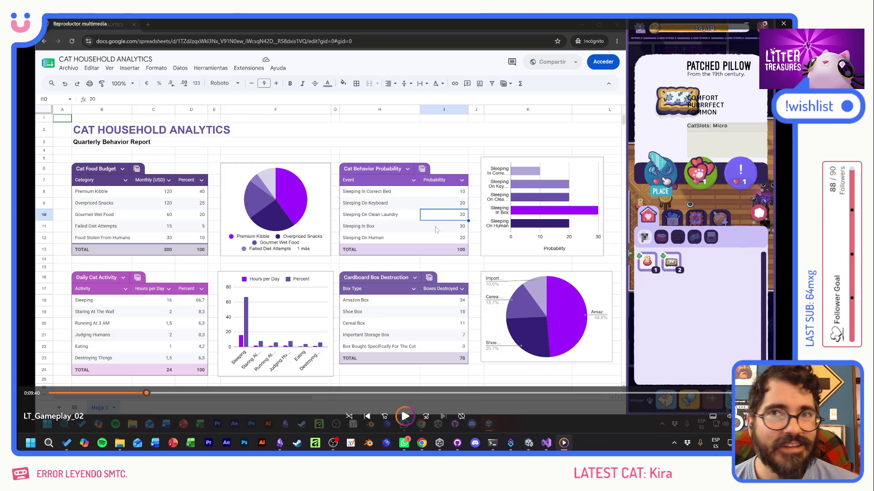
key(alt+Tab)
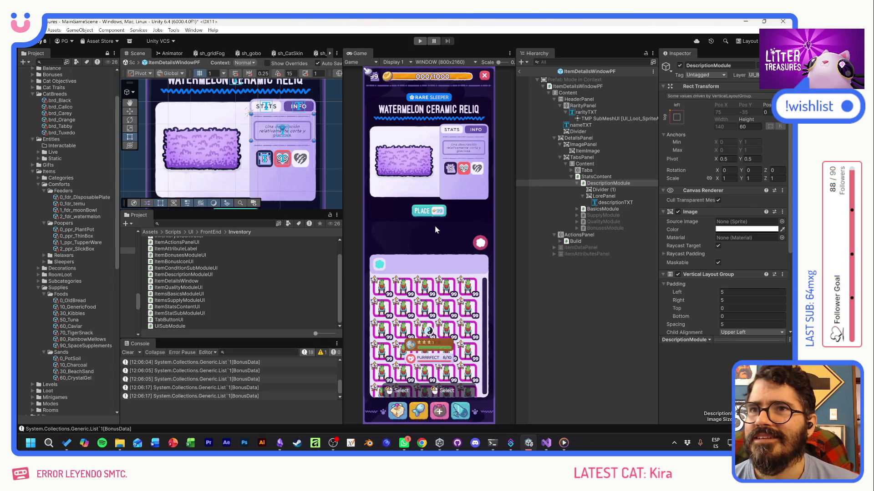
key(alt+Tab)
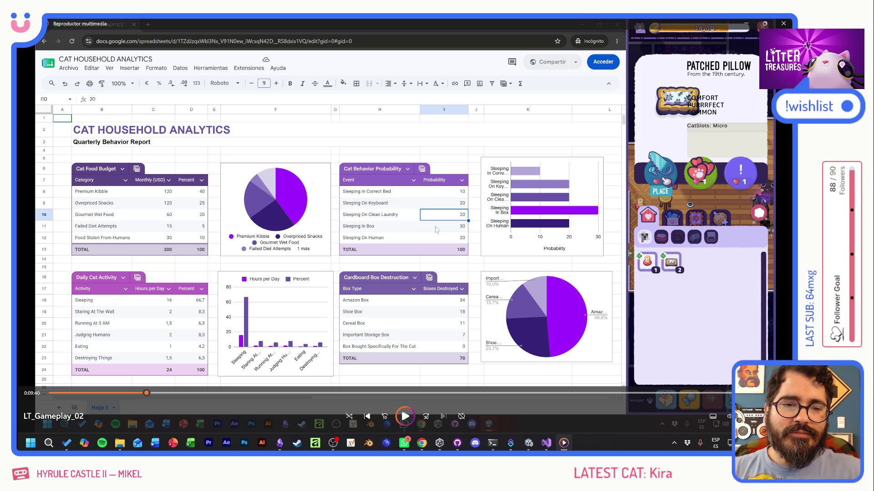
key(alt+Tab)
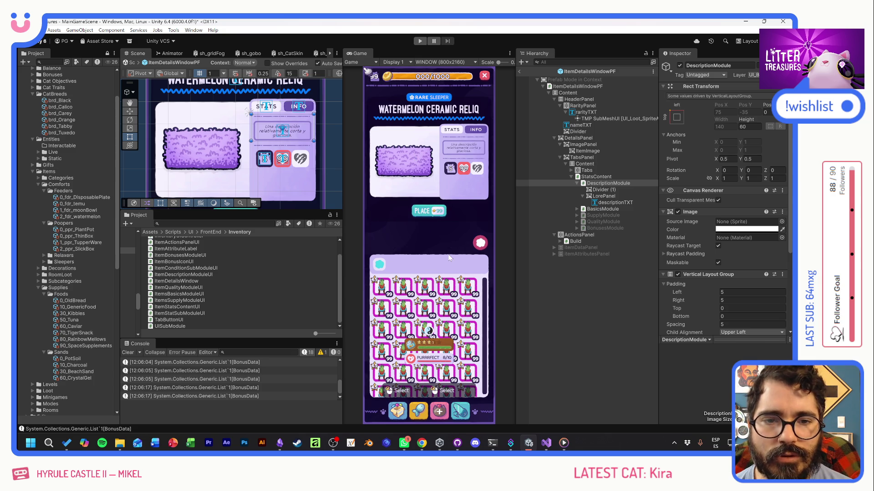
key(alt+Tab)
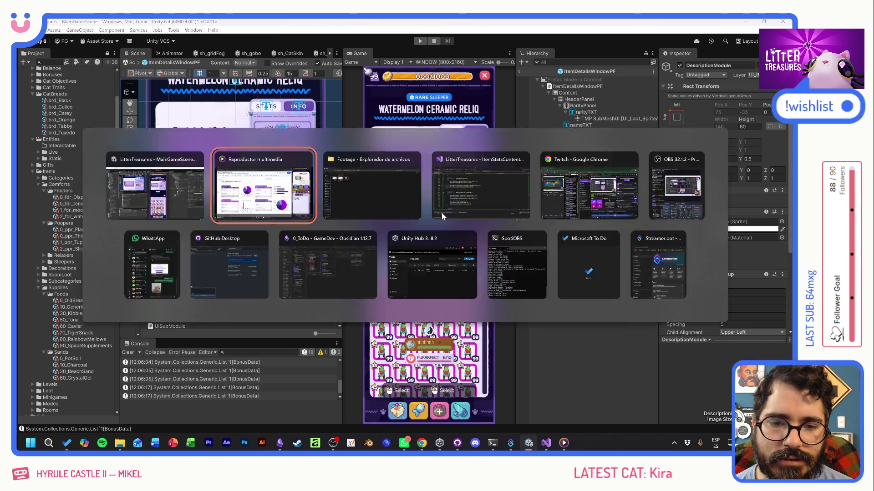
key(alt+Tab)
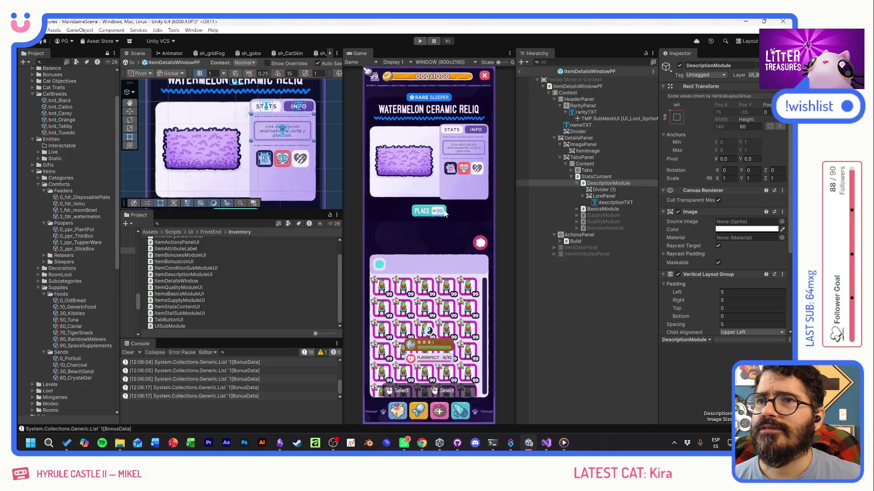
key(alt+Tab)
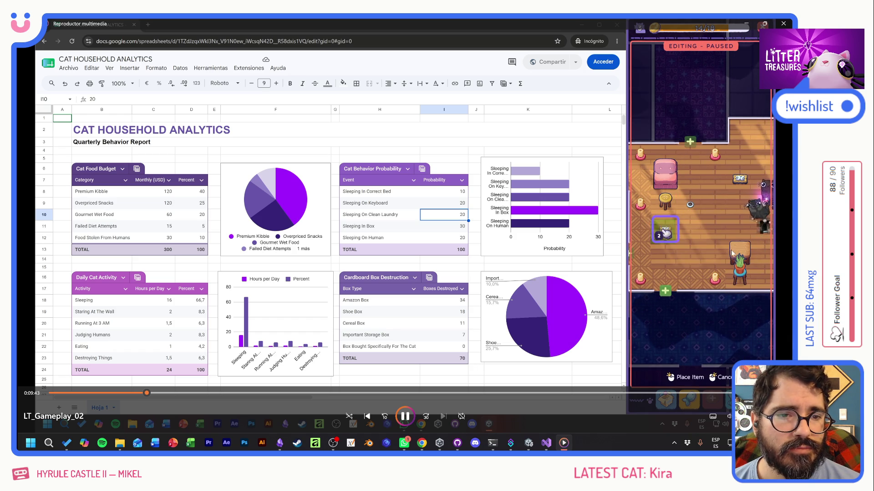
Skim the gameplay video ahead to about 0:18:10, exit fullscreen and close the player
click(154, 392)
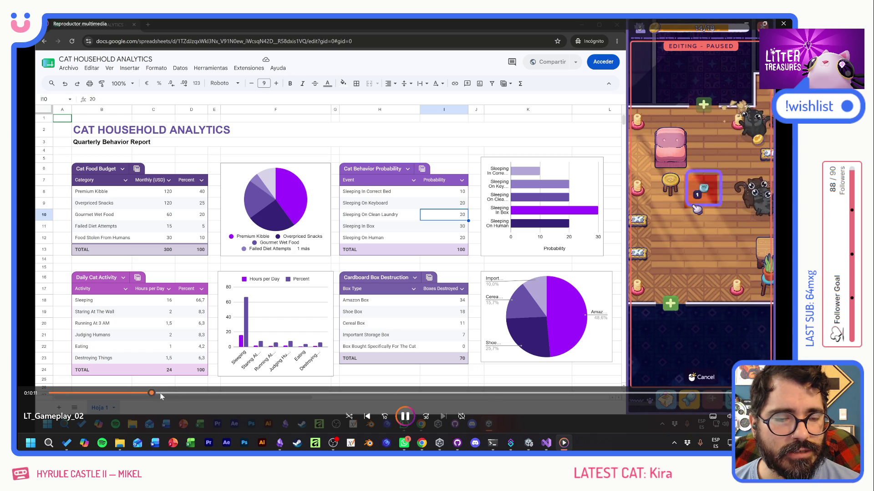
click(195, 394)
click(215, 393)
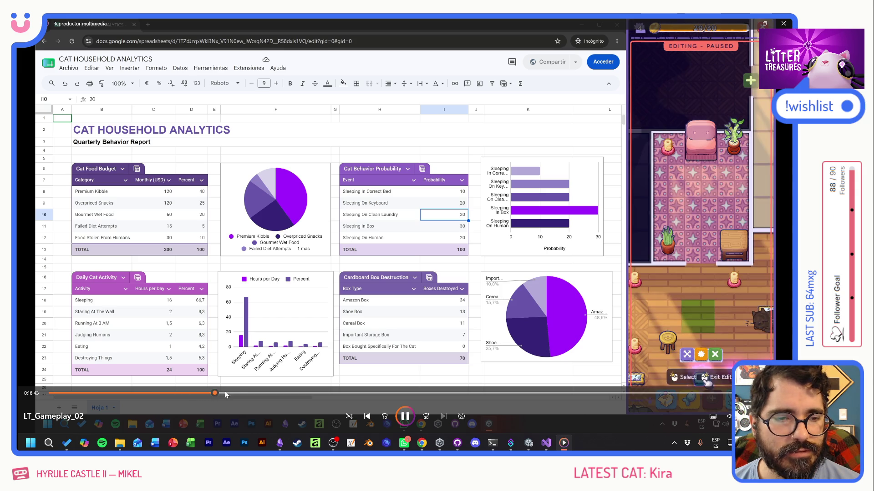
click(236, 393)
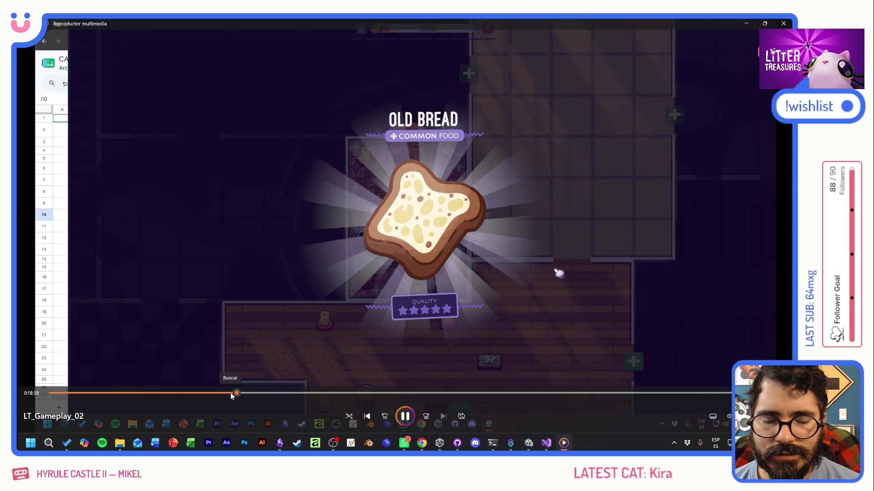
click(230, 393)
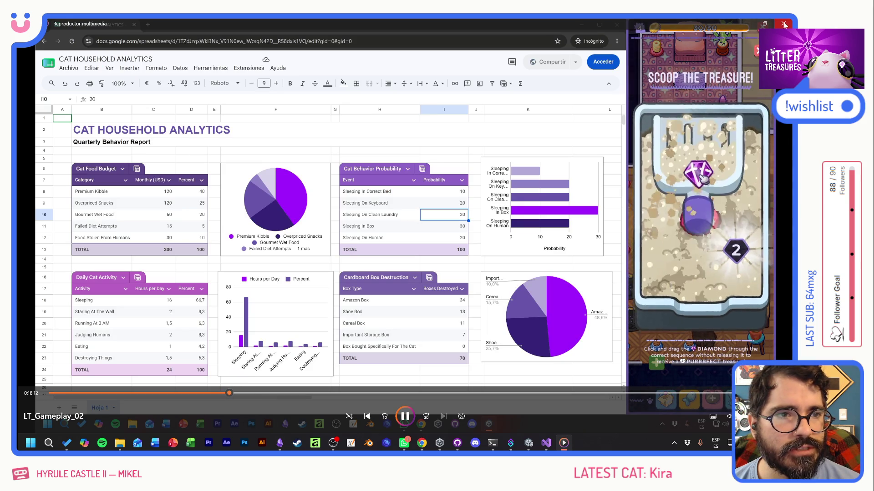
key(Escape)
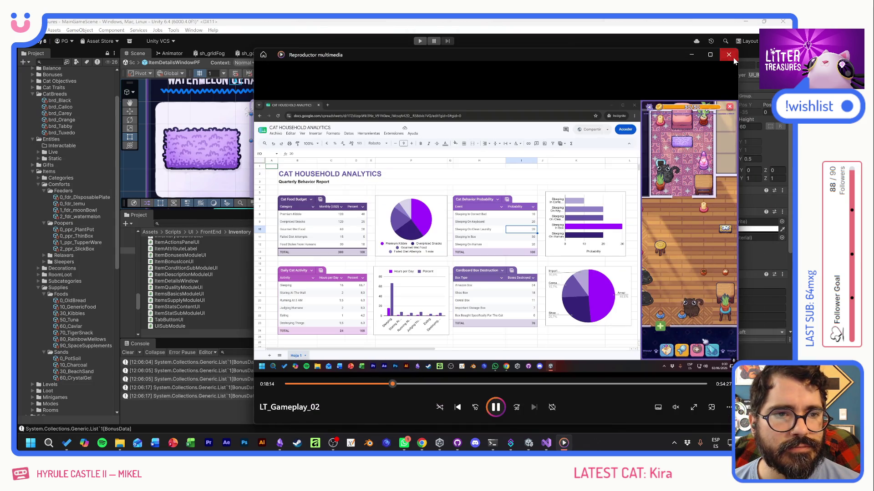
click(729, 55)
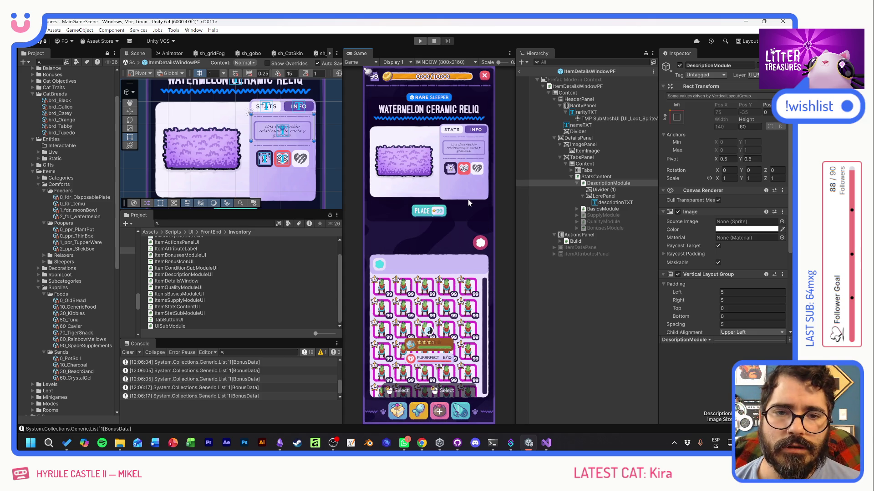
Bring up GitHub Desktop's 11 pending changes and focus the commit summary field
click(457, 443)
click(124, 358)
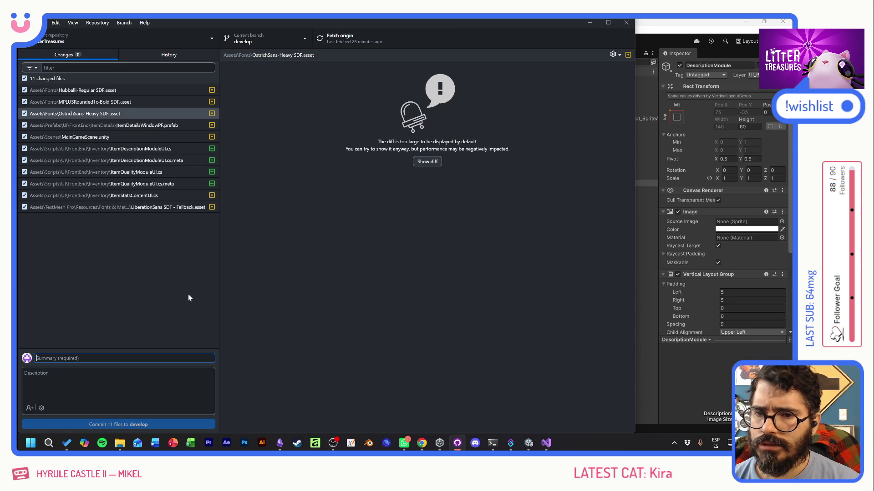
Enter the summary 'Quality + Description Module' and commit the 11 files to develop
text(Quality )
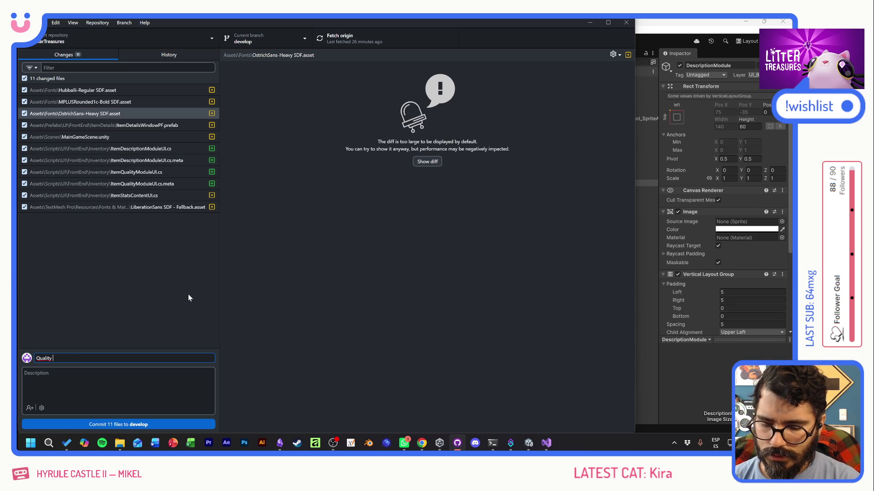
text(+ Descr)
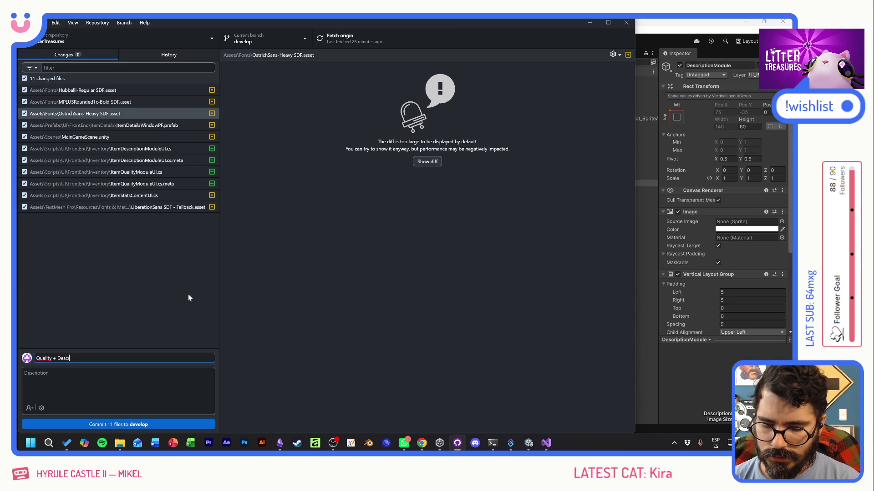
text(iption Module)
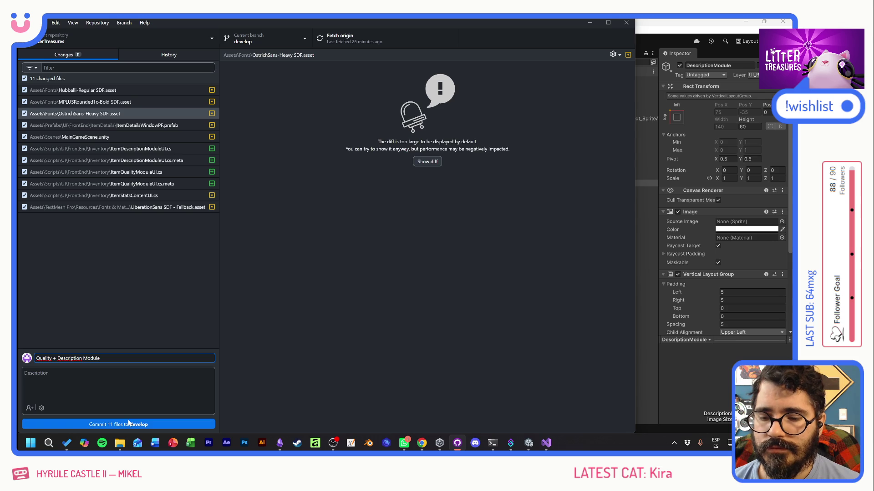
click(128, 424)
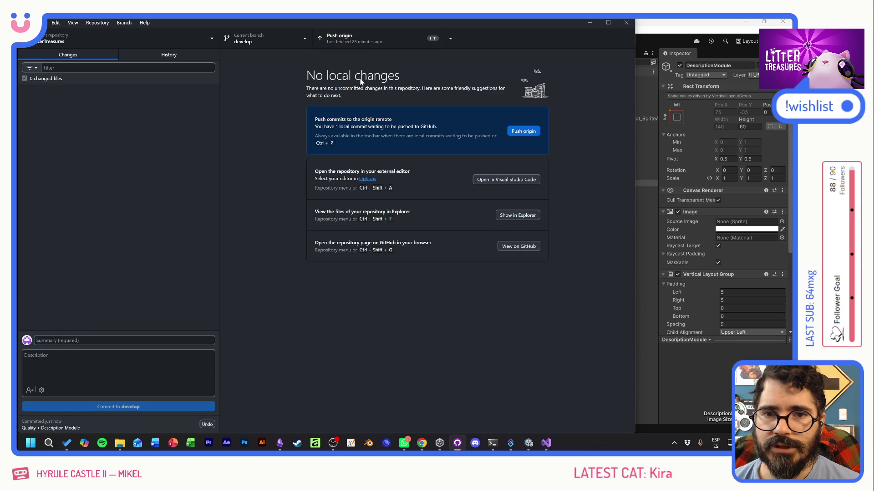
Push the new commit to origin, then close GitHub Desktop
click(355, 40)
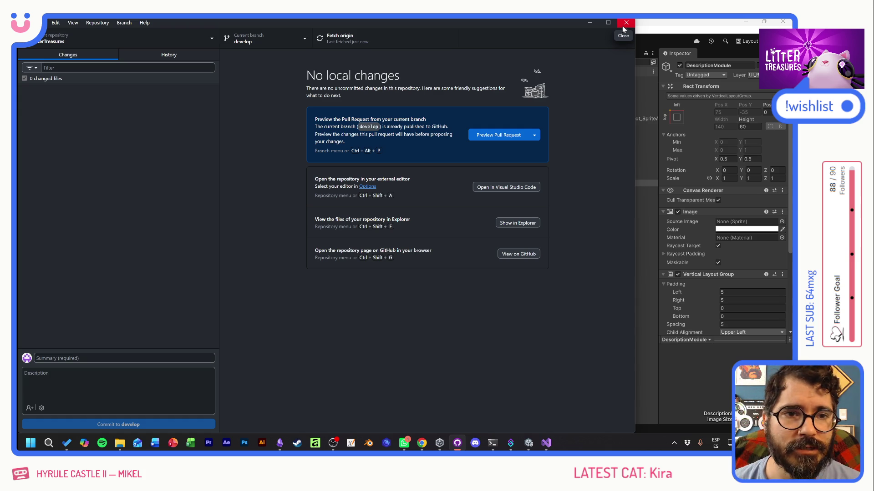
click(622, 27)
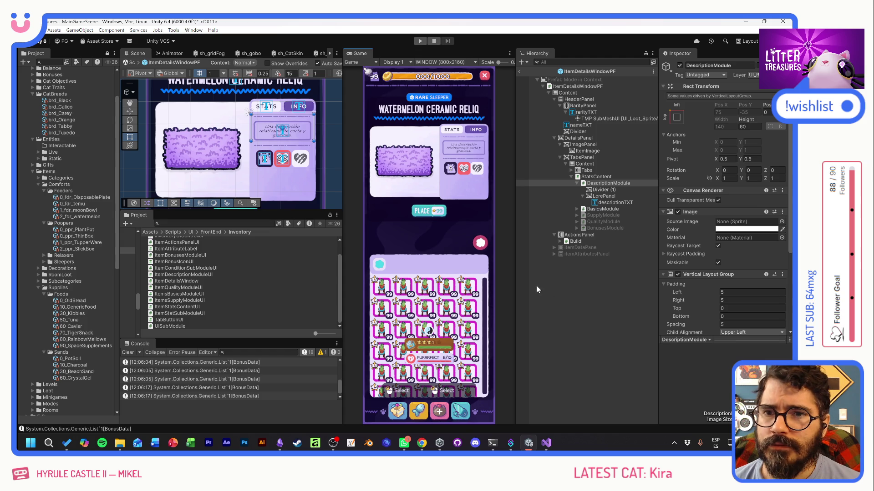
Deselect DescriptionModule and leave ItemDetailsWindowPF's Prefab Mode for the full scene
click(616, 321)
click(520, 71)
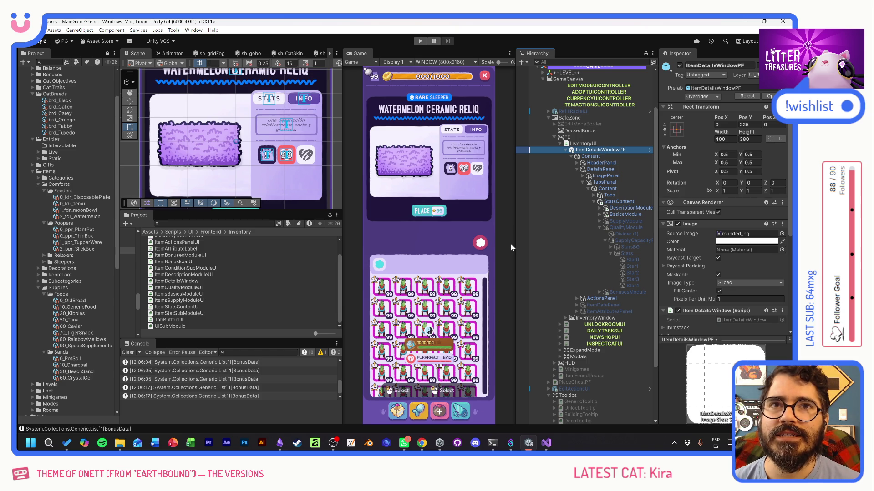
Widen the Hierarchy and Scene view, then zoom and pan to frame the item details window
drag(515, 244, 506, 242)
mouse_move(344, 222)
mouse_down()
mouse_move(361, 222)
mouse_move(327, 240)
mouse_move(328, 280)
mouse_move(326, 232)
mouse_up()
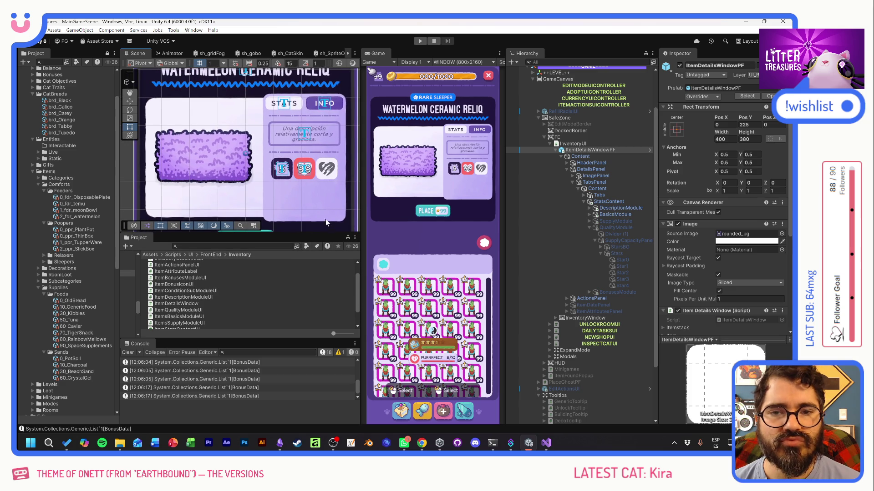
scroll(272, 174, up, 2)
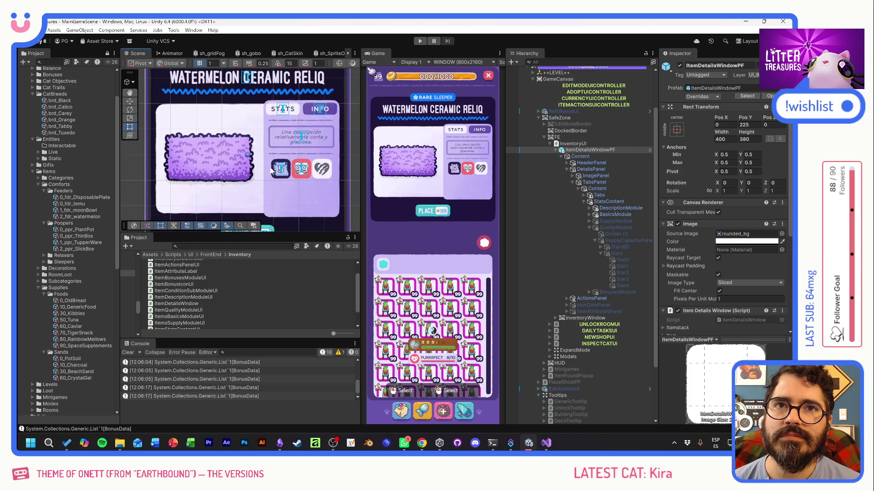
scroll(272, 170, down, 3)
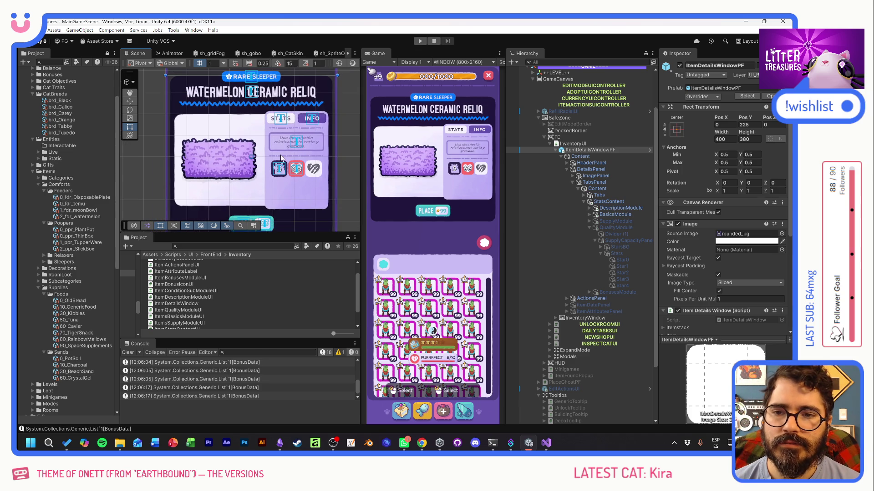
drag(278, 140, 273, 142)
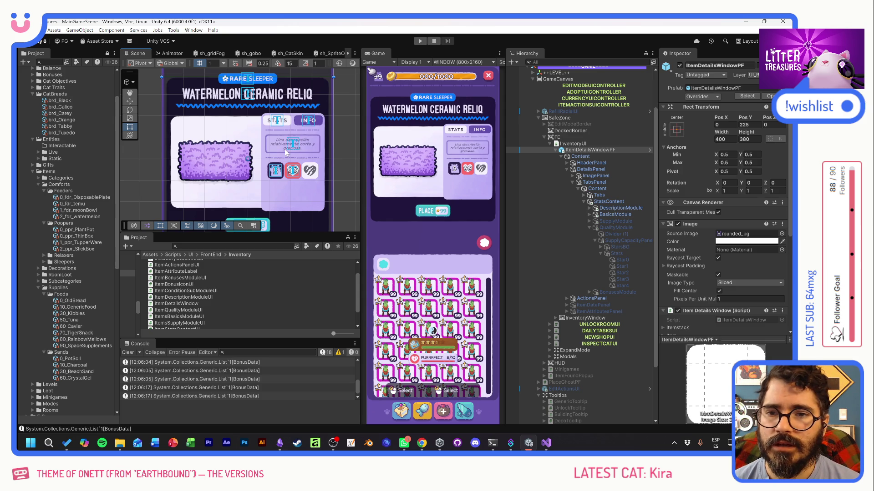
drag(276, 149, 274, 149)
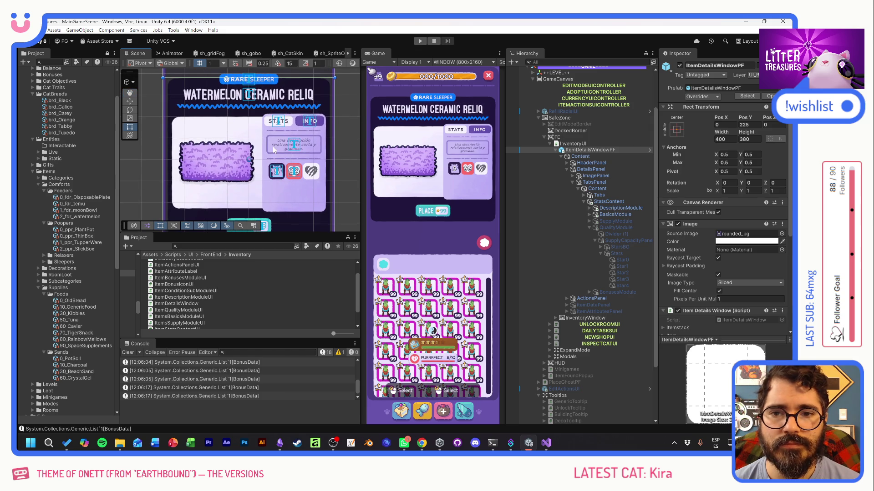